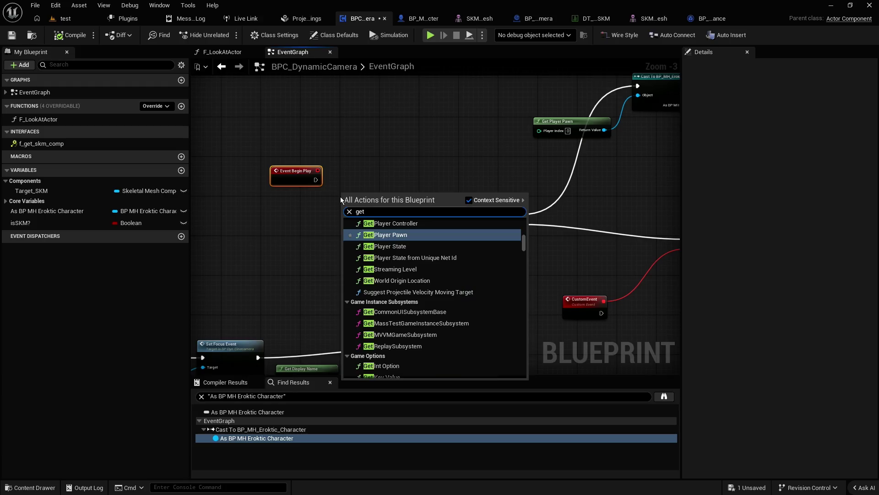
# Step: Add Get Game Instance Ref after Event Begin Play and promote its output to an As BP Game Instance variable
pyautogui.write(' gam')
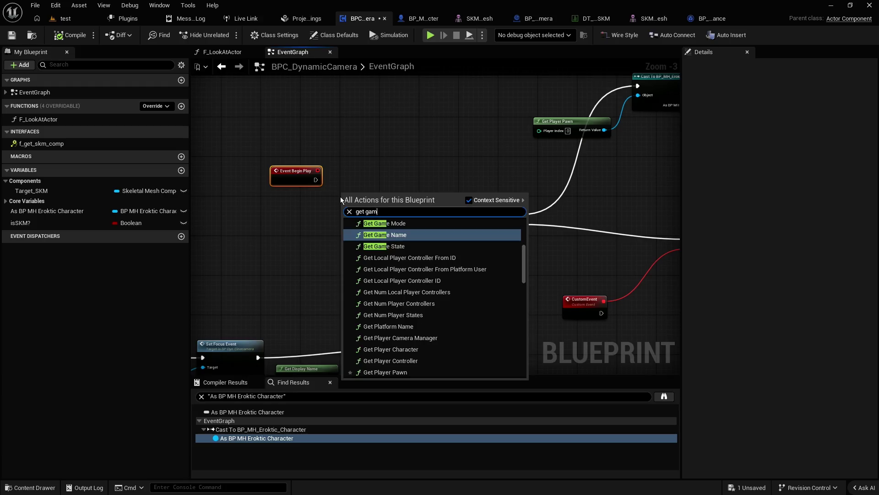
pyautogui.write('e instance')
pyautogui.press('Return')
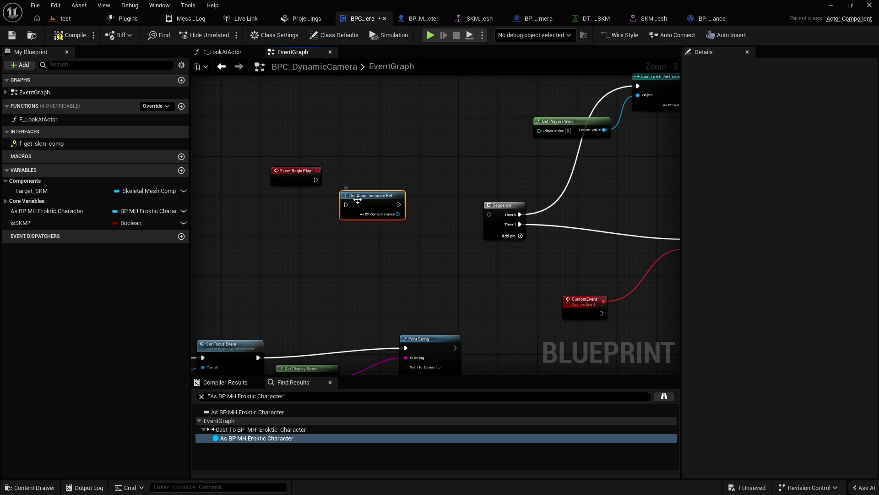
pyautogui.moveTo(316, 180); pyautogui.dragTo(341, 180)
pyautogui.moveTo(393, 189)
pyautogui.mouseDown()
pyautogui.moveTo(419, 196)
pyautogui.moveTo(435, 176)
pyautogui.moveTo(266, 192)
pyautogui.mouseUp()
pyautogui.click(465, 227)
# Step: Line up the Begin Play chain and SET node, then compile the blueprint
pyautogui.moveTo(428, 179); pyautogui.dragTo(388, 179)
pyautogui.click(381, 158)
pyautogui.click(69, 36)
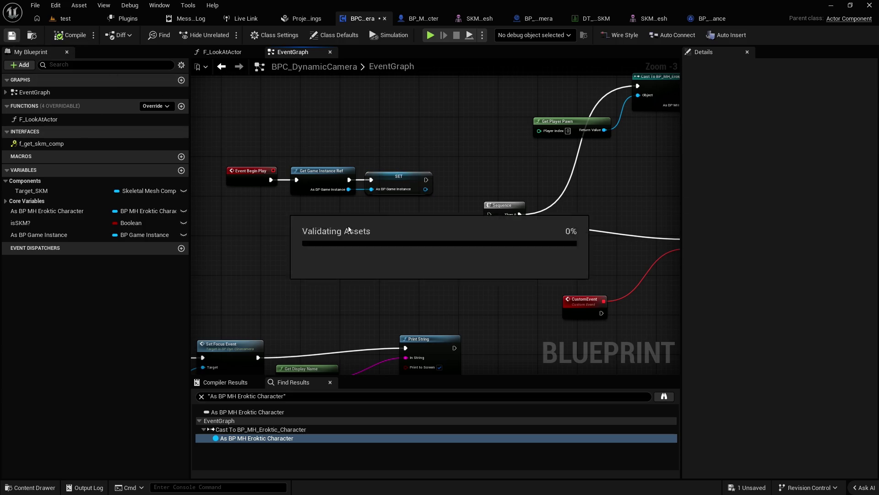
# Step: Select the three Begin Play chain nodes
pyautogui.scroll(-2, 318, 175)
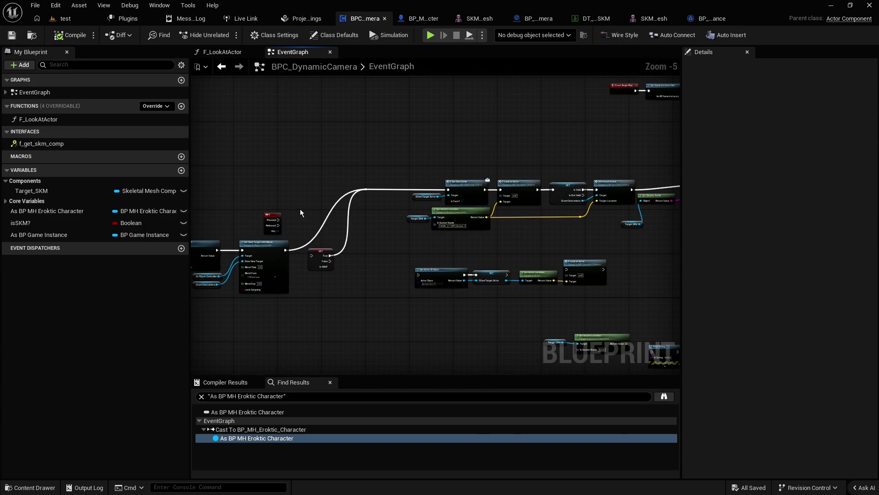
pyautogui.moveTo(352, 292); pyautogui.dragTo(355, 287)
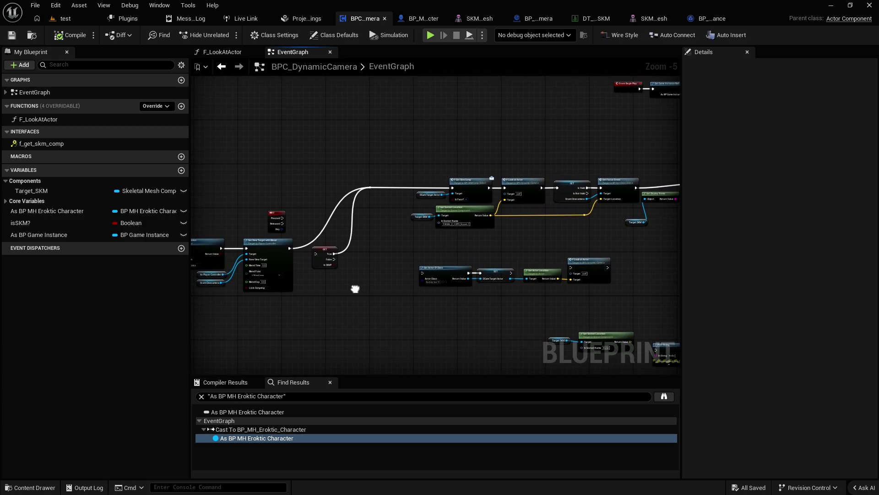
pyautogui.scroll(2, 406, 254)
pyautogui.scroll(-2, 357, 270)
pyautogui.scroll(-1, 332, 273)
pyautogui.scroll(1, 609, 220)
pyautogui.scroll(3, 298, 202)
pyautogui.moveTo(465, 228); pyautogui.dragTo(215, 171)
# Step: Move the chain left and add a Dyn Cam SKM Component getter from the game instance output
pyautogui.moveTo(391, 187)
pyautogui.mouseDown()
pyautogui.moveTo(364, 187)
pyautogui.moveTo(411, 205)
pyautogui.mouseUp()
pyautogui.click(385, 195)
pyautogui.write('get s')
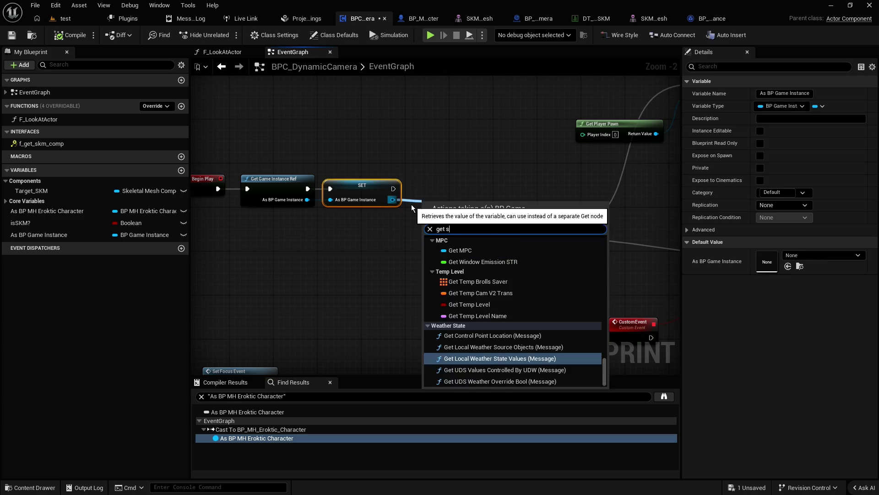
pyautogui.write('km')
pyautogui.press('Down')
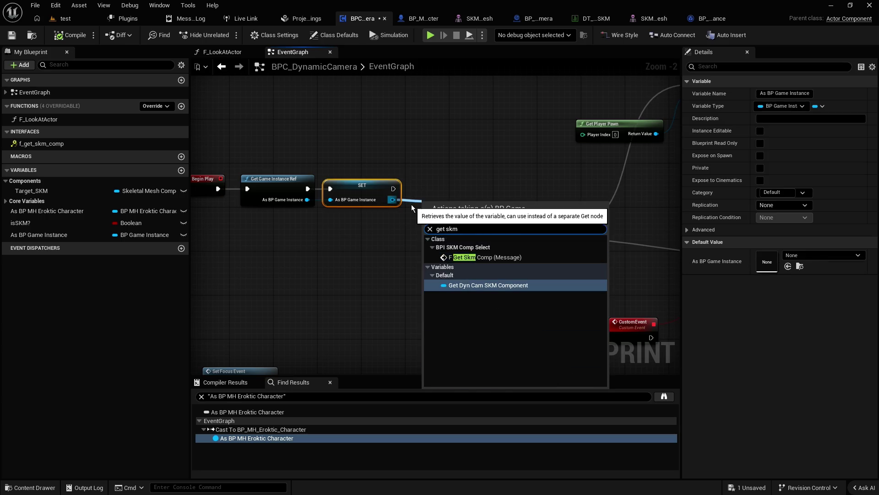
pyautogui.press('Return')
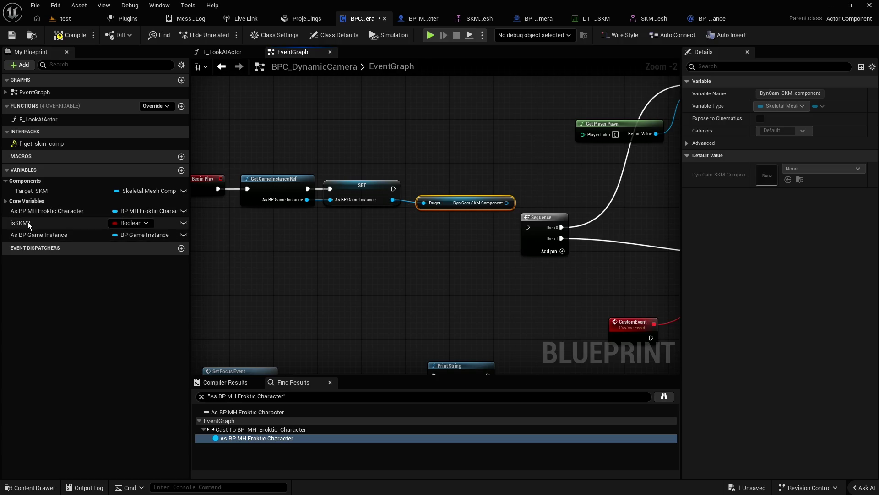
# Step: Add a Target_SKM setter after the game instance setter, fed by Dyn Cam SKM Component
pyautogui.click(29, 222)
pyautogui.click(28, 189)
pyautogui.moveTo(201, 230); pyautogui.dragTo(353, 232)
pyautogui.click(366, 262)
pyautogui.moveTo(449, 250); pyautogui.dragTo(378, 234)
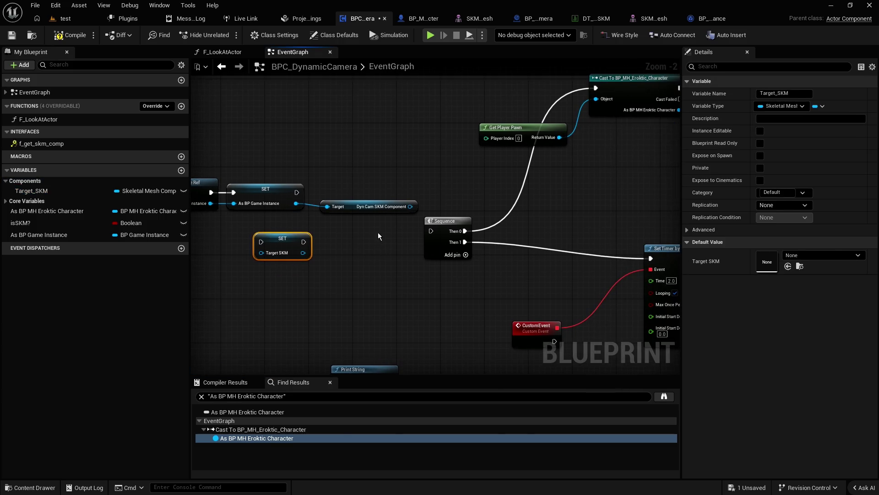
pyautogui.moveTo(297, 192)
pyautogui.mouseDown()
pyautogui.moveTo(261, 241)
pyautogui.moveTo(409, 168)
pyautogui.mouseUp()
pyautogui.moveTo(410, 206)
pyautogui.mouseDown()
pyautogui.moveTo(366, 195)
pyautogui.moveTo(387, 182)
pyautogui.mouseUp()
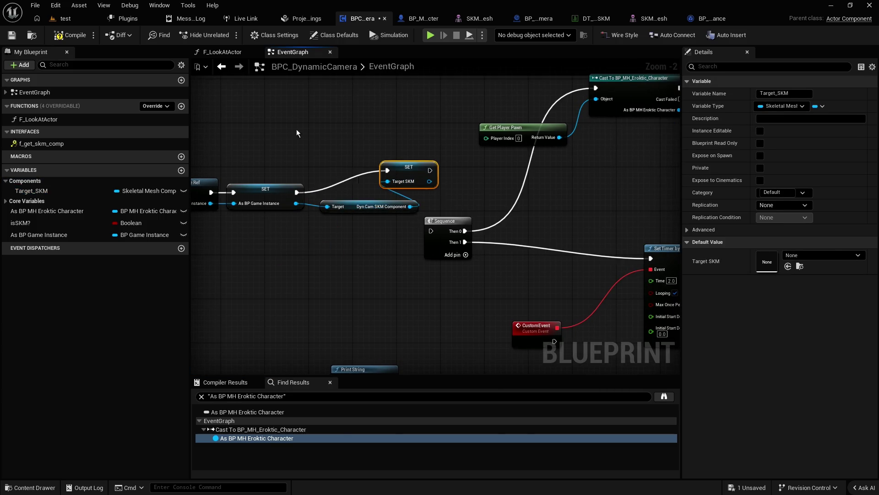
# Step: Save, compile and play-test the level, then jump to the failing F_LookAtActor node
pyautogui.click(12, 36)
pyautogui.click(73, 19)
pyautogui.click(339, 36)
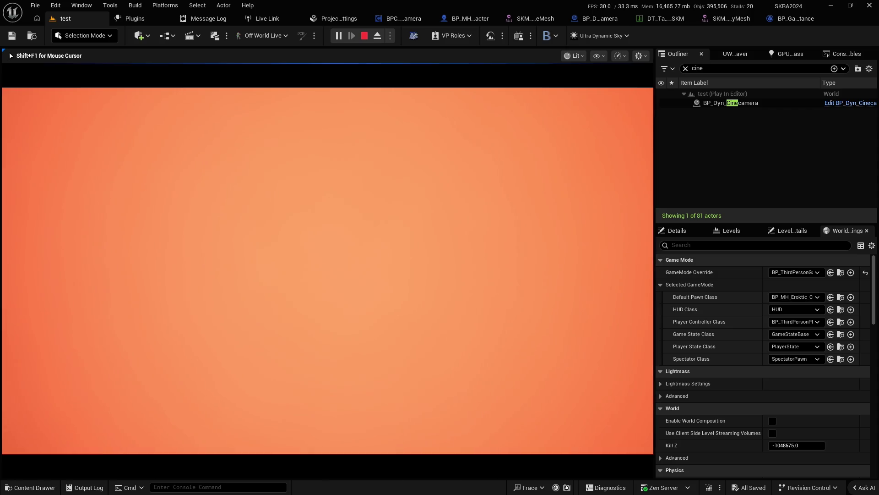
pyautogui.press('Escape')
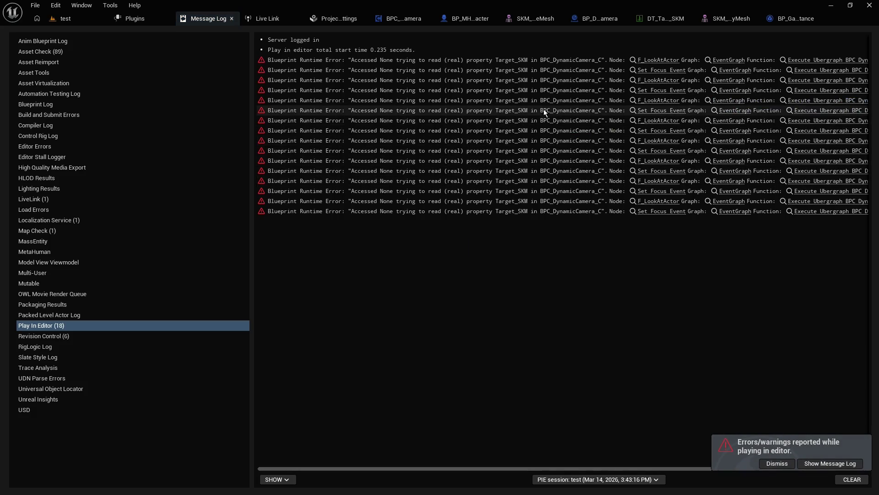
pyautogui.click(658, 59)
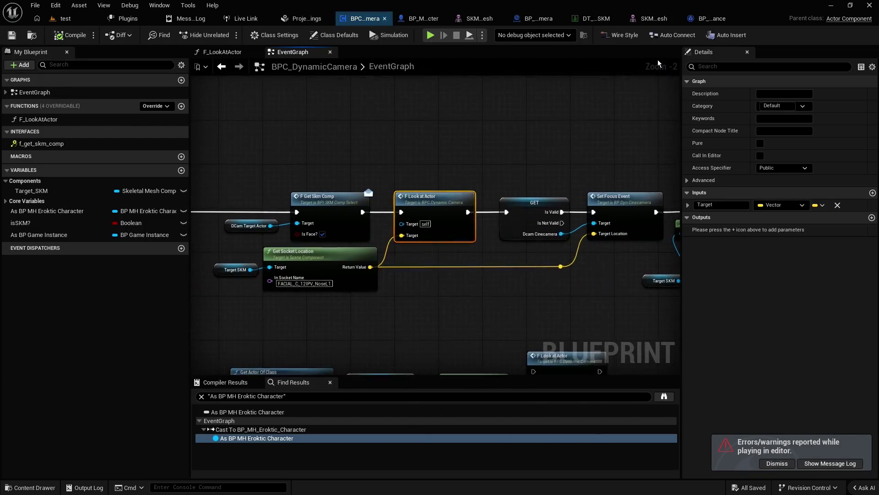
# Step: Bring the Begin Play chain into view and shift its four nodes left
pyautogui.moveTo(421, 166); pyautogui.dragTo(424, 166)
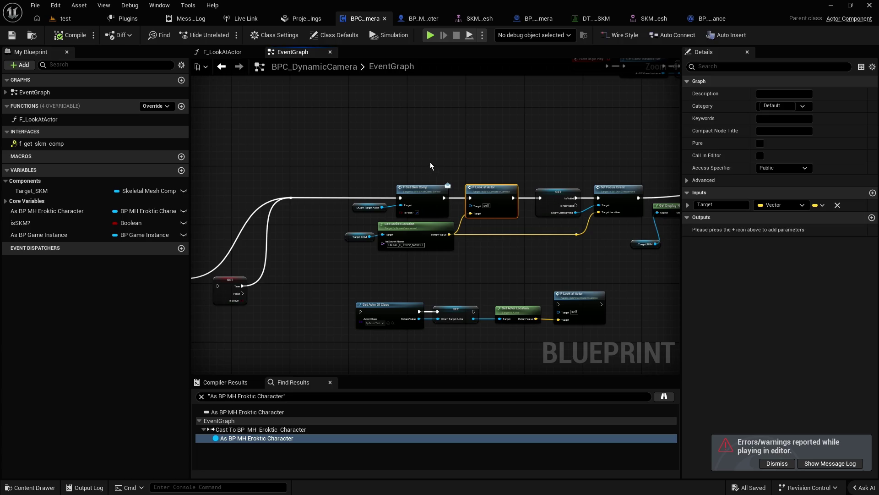
pyautogui.moveTo(430, 162); pyautogui.dragTo(357, 256)
pyautogui.moveTo(479, 233); pyautogui.dragTo(331, 238)
pyautogui.scroll(1, 392, 238)
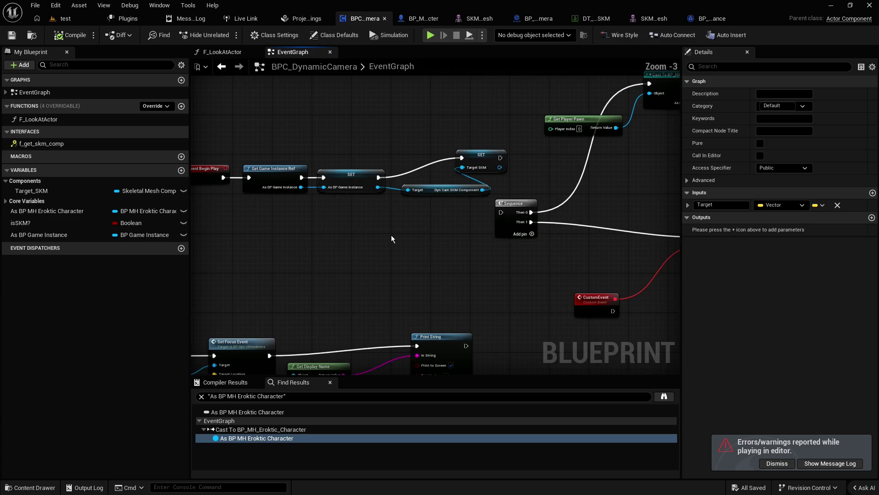
pyautogui.click(481, 160)
pyautogui.moveTo(400, 240)
pyautogui.mouseDown()
pyautogui.moveTo(489, 246)
pyautogui.moveTo(270, 165)
pyautogui.mouseUp()
pyautogui.moveTo(524, 191); pyautogui.dragTo(426, 191)
pyautogui.click(527, 178)
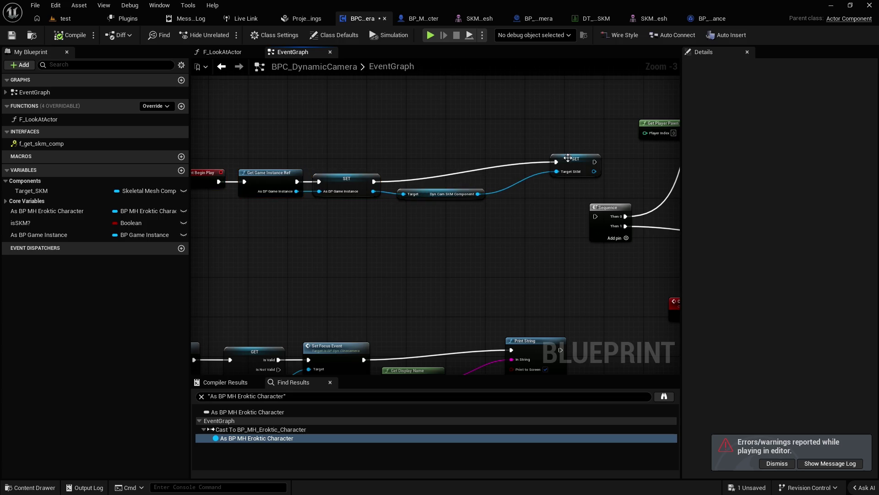
# Step: Convert the Dyn Cam SKM Component getter to a validated get, routing SET Target_SKM through Is Valid
pyautogui.rightClick(427, 193)
pyautogui.click(456, 305)
pyautogui.moveTo(373, 181)
pyautogui.mouseDown()
pyautogui.moveTo(403, 201)
pyautogui.moveTo(436, 177)
pyautogui.moveTo(527, 173)
pyautogui.moveTo(556, 161)
pyautogui.moveTo(540, 182)
pyautogui.mouseUp()
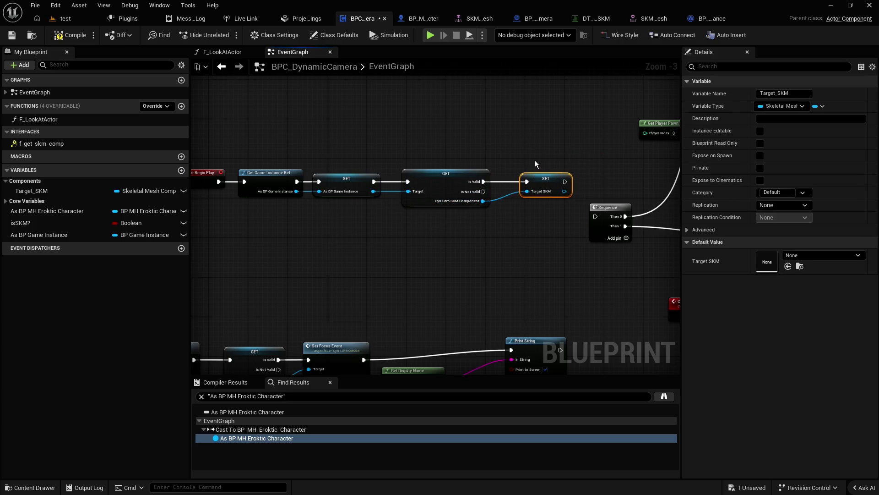
pyautogui.click(535, 162)
# Step: Add a 0.2 s Delay on the Is Not Valid branch looping back into the validated get
pyautogui.moveTo(484, 193); pyautogui.dragTo(436, 135)
pyautogui.write('delay')
pyautogui.press('Return')
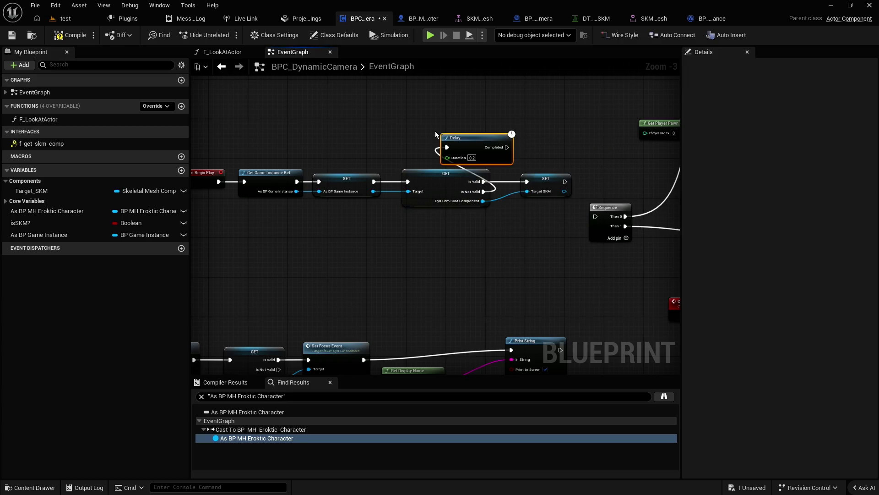
pyautogui.moveTo(492, 150)
pyautogui.mouseDown()
pyautogui.moveTo(463, 138)
pyautogui.moveTo(444, 145)
pyautogui.moveTo(393, 185)
pyautogui.mouseUp()
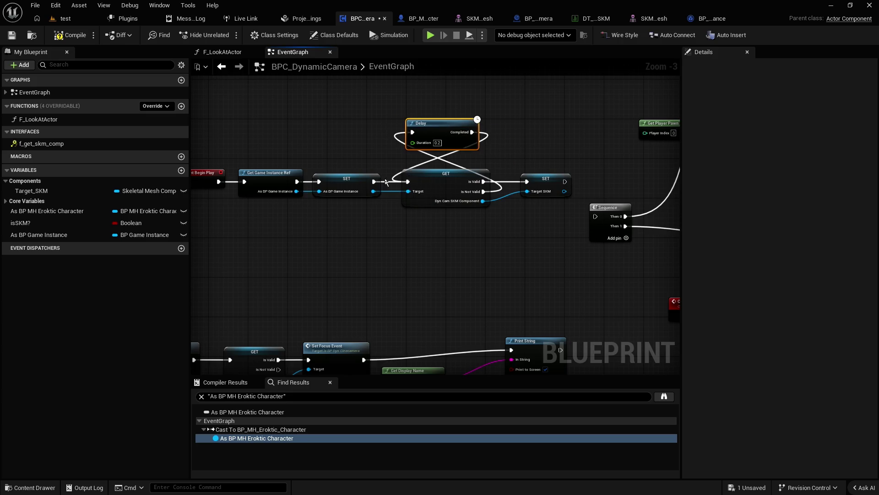
# Step: Add a Print String with a repeated Hello message after the Target_SKM setter
pyautogui.click(531, 179)
pyautogui.moveTo(544, 185); pyautogui.dragTo(537, 125)
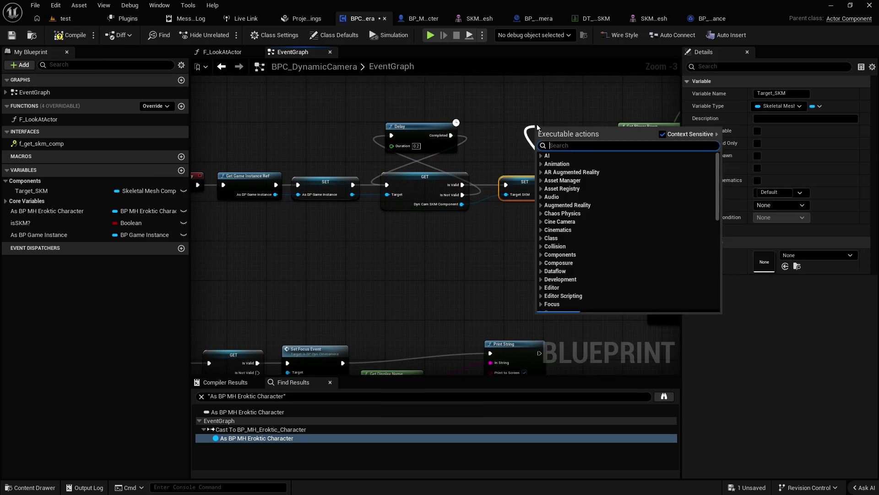
pyautogui.write('print')
pyautogui.press('Return')
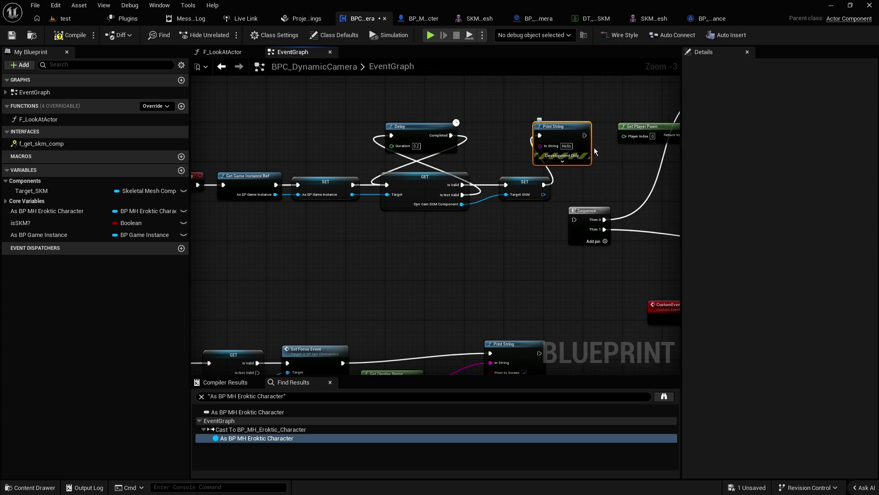
pyautogui.hotkey('ctrl', 'v')
pyautogui.hotkey('ctrl', 'v')
pyautogui.hotkey('ctrl', 'v')
pyautogui.click(507, 144)
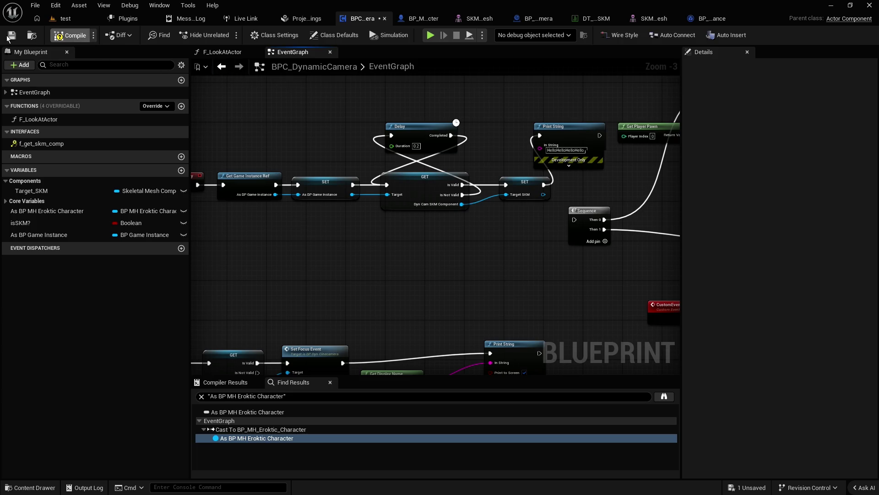
pyautogui.click(65, 19)
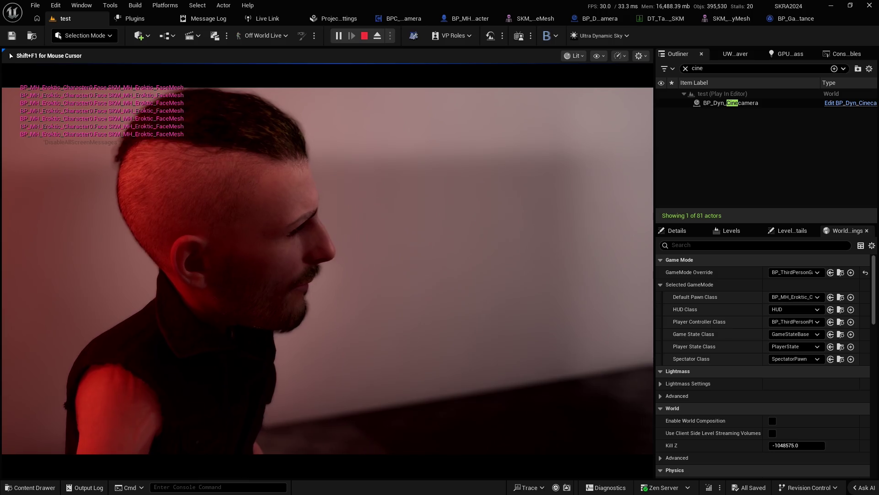
# Step: Stop the play session and jump from the Message Log to the erroring F_LookAtActor node
pyautogui.press('Escape')
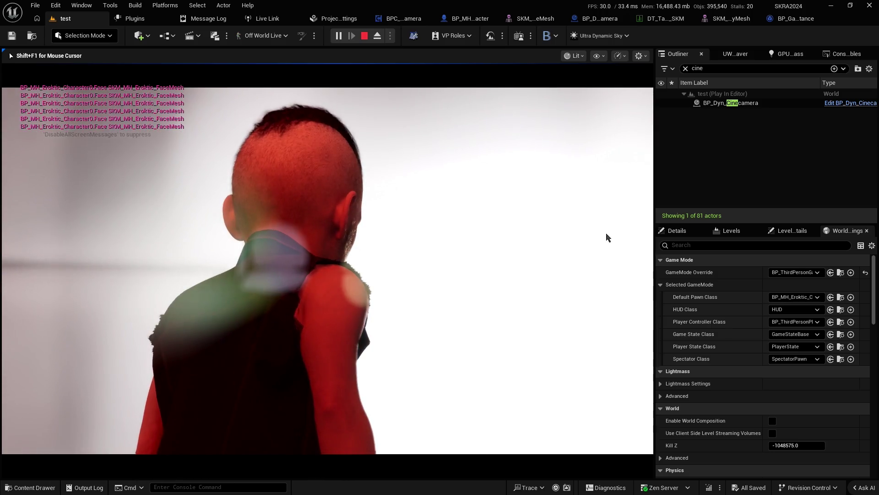
pyautogui.click(662, 60)
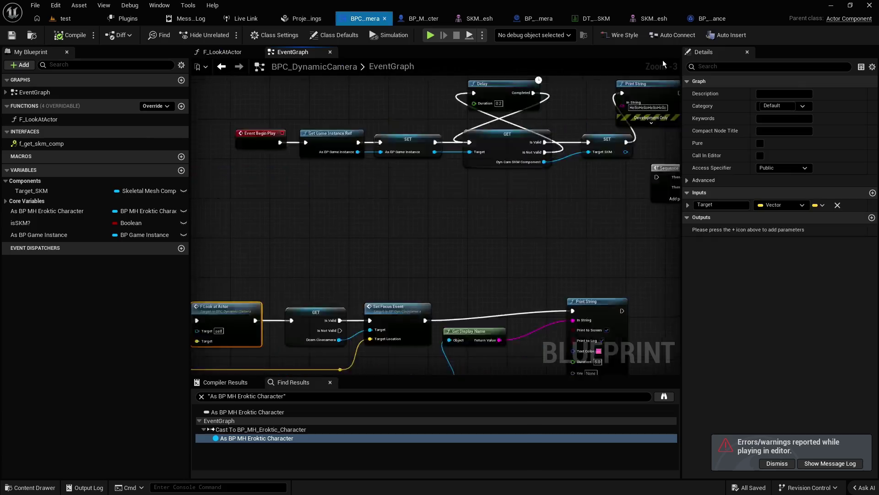
# Step: Delete the Delay and Print String nodes and connect Is Valid directly to SET
pyautogui.scroll(-3, 523, 159)
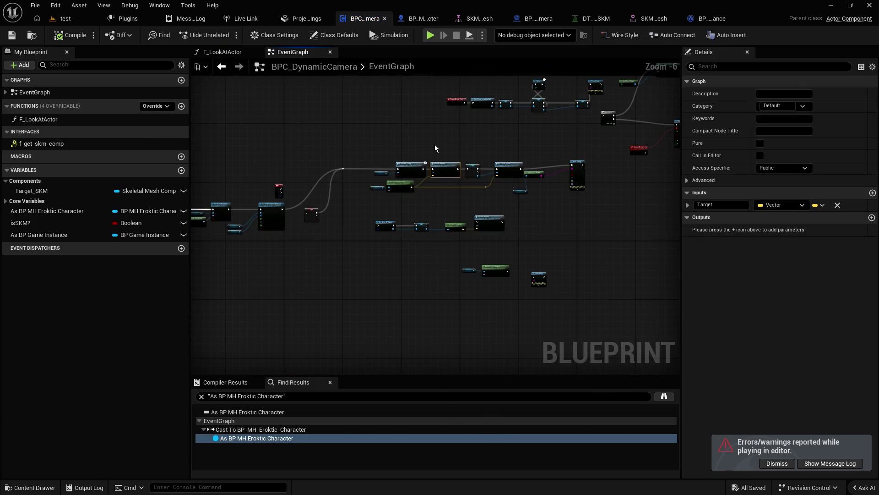
pyautogui.scroll(3, 442, 145)
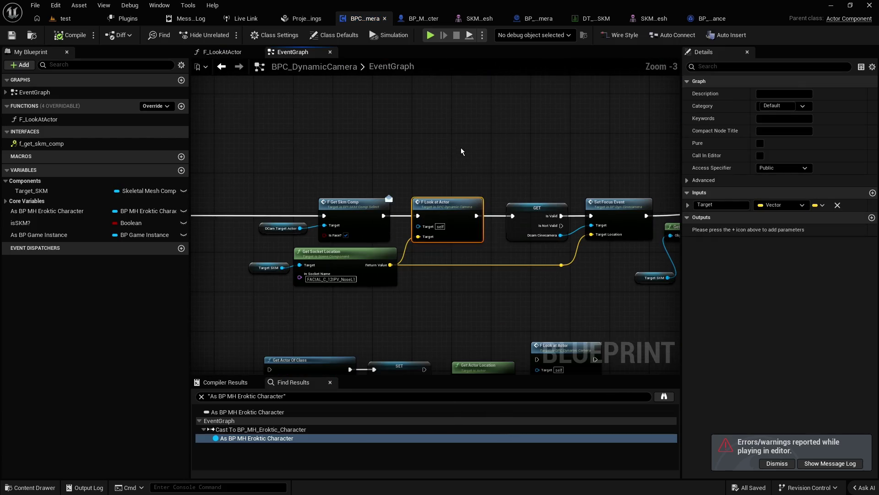
pyautogui.click(254, 267)
pyautogui.click(453, 153)
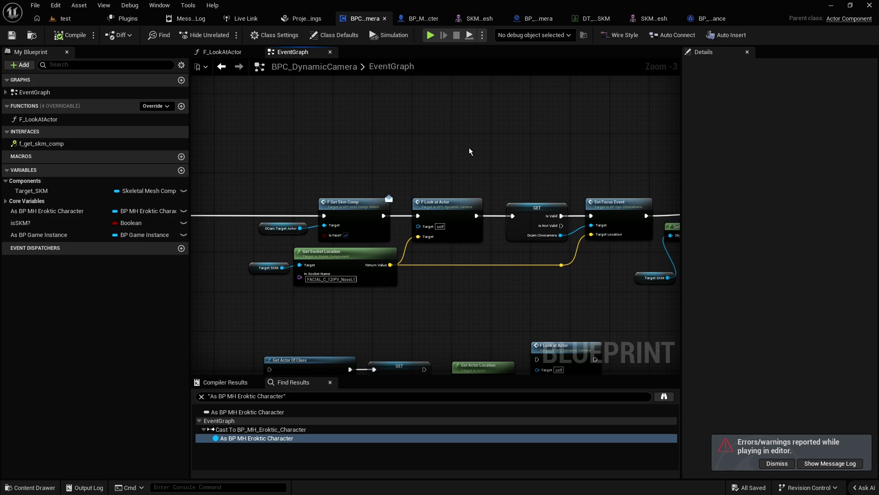
pyautogui.scroll(-2, 470, 150)
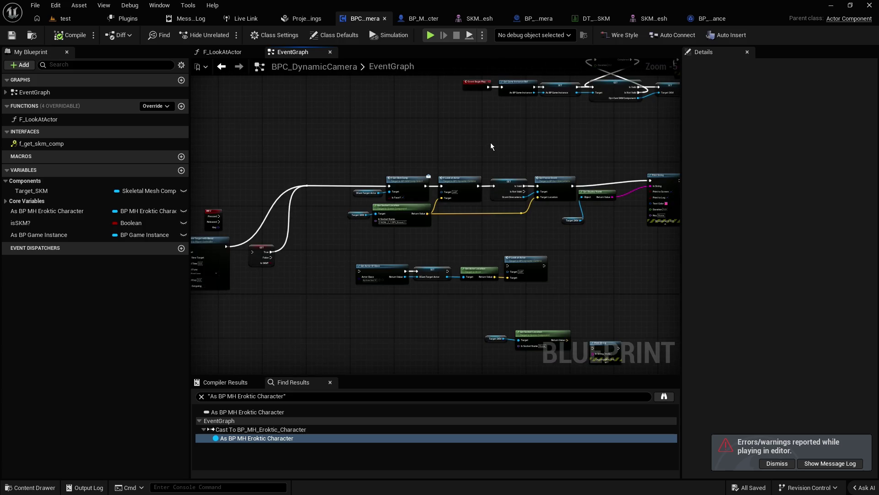
pyautogui.scroll(2, 490, 147)
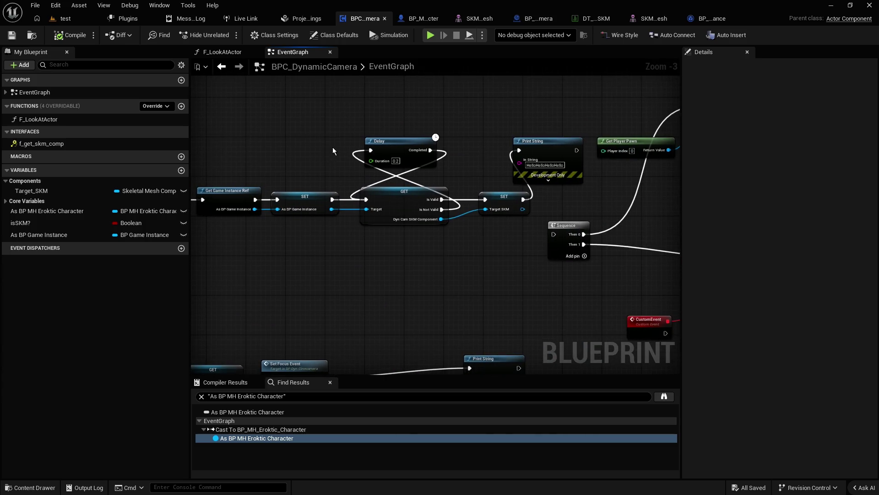
pyautogui.moveTo(338, 109); pyautogui.dragTo(534, 153)
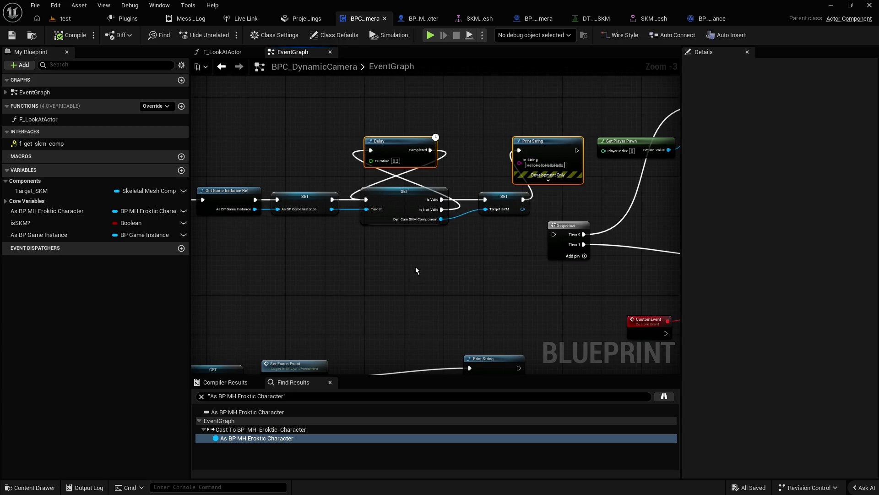
pyautogui.press('Delete')
pyautogui.moveTo(442, 199)
pyautogui.mouseDown()
pyautogui.moveTo(486, 199)
pyautogui.moveTo(369, 298)
pyautogui.mouseUp()
pyautogui.click(441, 251)
# Step: Delete the GET and SET Target SKM nodes
pyautogui.scroll(-2, 367, 278)
pyautogui.scroll(2, 439, 209)
pyautogui.press('Delete')
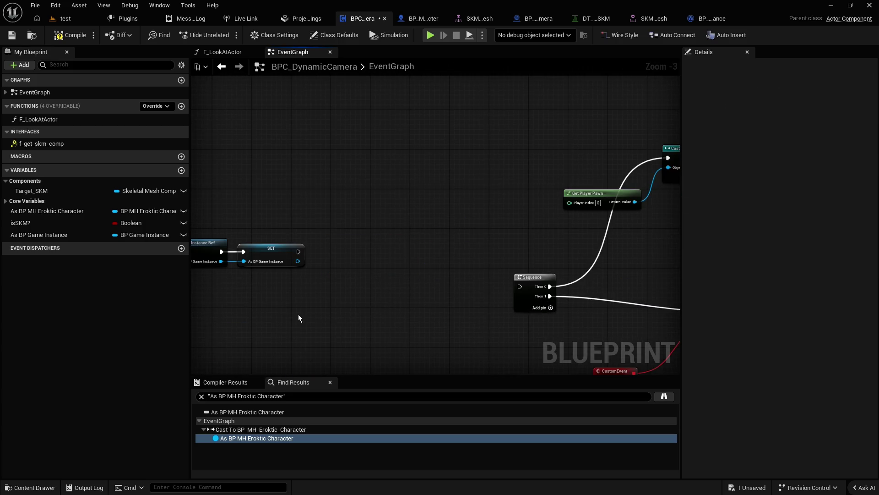
pyautogui.moveTo(298, 314); pyautogui.dragTo(464, 237)
pyautogui.scroll(-1, 463, 238)
pyautogui.moveTo(305, 264); pyautogui.dragTo(430, 135)
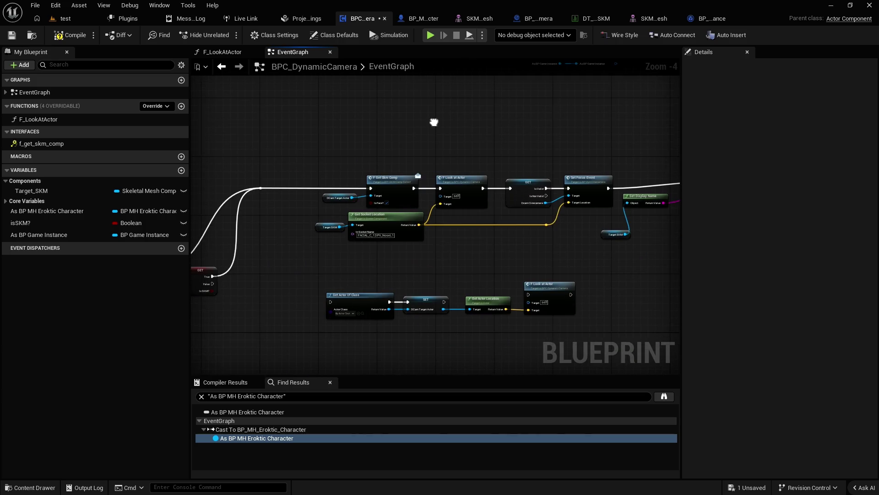
# Step: Compile and save the camera blueprint, then open BP_MH_Eroktic_Character
pyautogui.click(11, 36)
pyautogui.scroll(1, 358, 263)
pyautogui.moveTo(337, 250)
pyautogui.mouseDown()
pyautogui.moveTo(546, 219)
pyautogui.moveTo(485, 251)
pyautogui.moveTo(370, 260)
pyautogui.mouseUp()
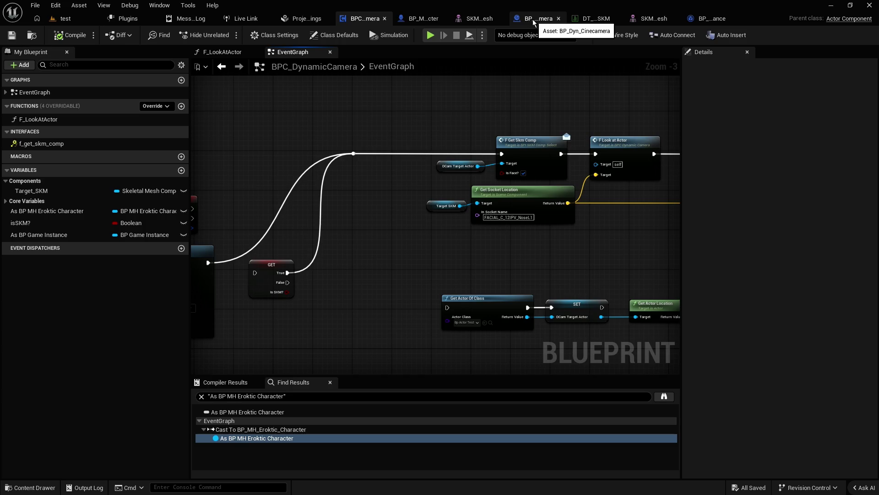
pyautogui.click(420, 23)
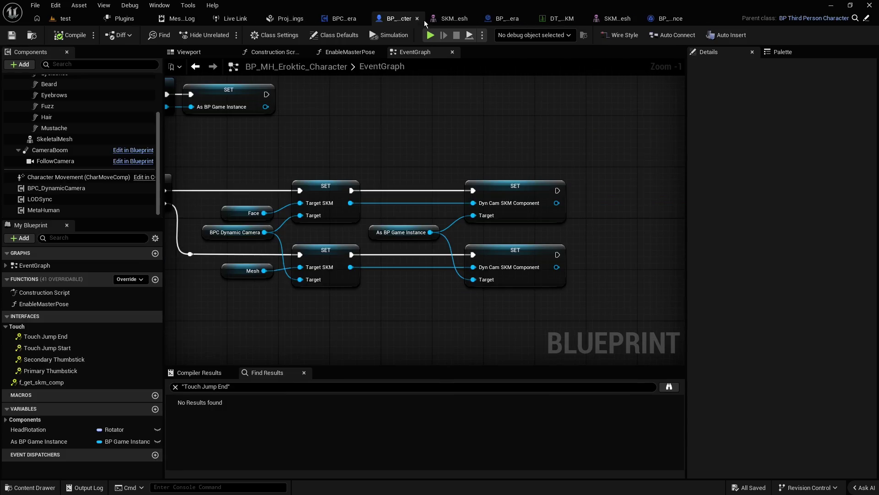
# Step: Nudge the f_get_skm_comp event left and save the character blueprint
pyautogui.scroll(-2, 386, 126)
pyautogui.moveTo(240, 187); pyautogui.dragTo(229, 178)
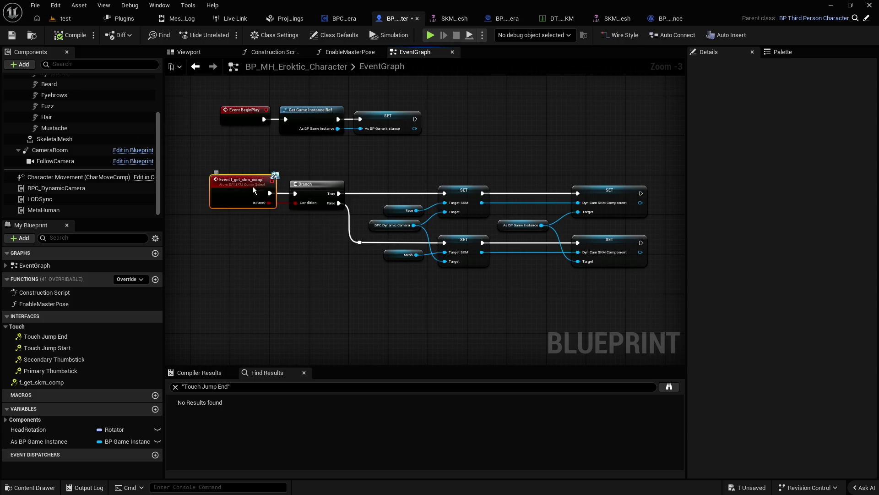
pyautogui.moveTo(566, 214); pyautogui.dragTo(653, 273)
pyautogui.click(527, 137)
pyautogui.click(22, 36)
# Step: Check BP_GameInstance, then return through the character blueprint to BPC_DynamicCamera
pyautogui.click(671, 19)
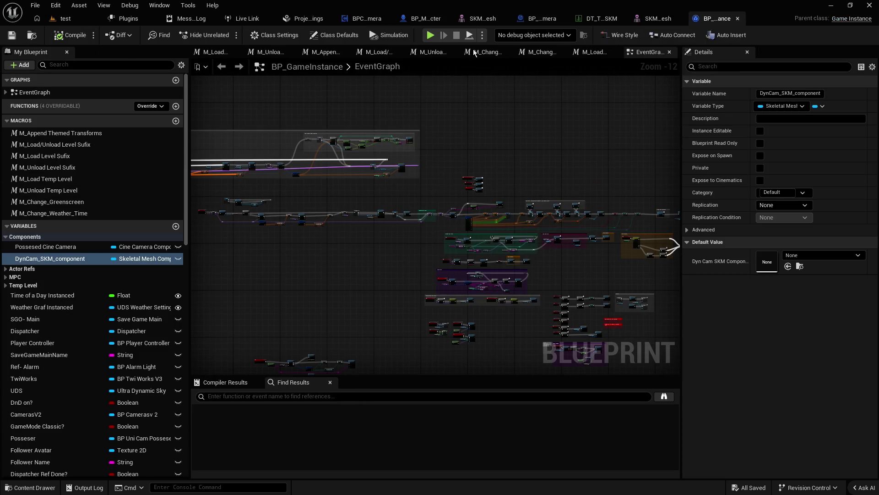
pyautogui.click(425, 18)
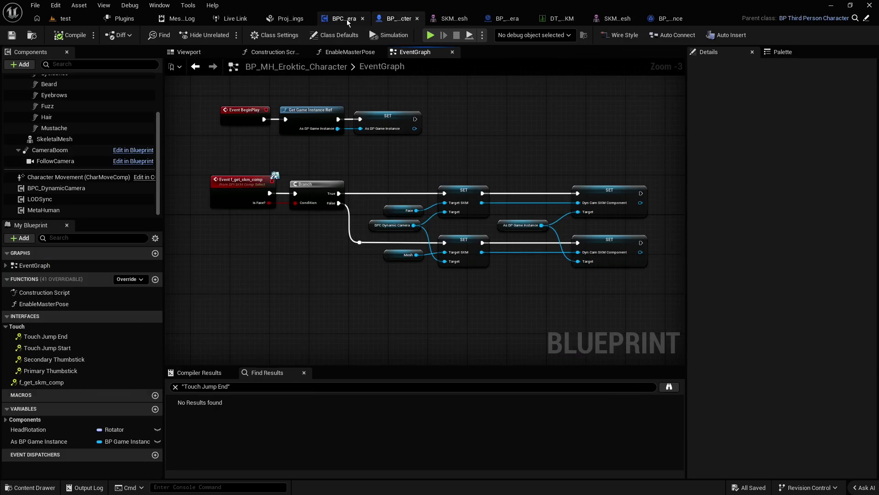
pyautogui.click(347, 20)
# Step: Move F Get Skm Comp and the DCam Target Actor getter further left
pyautogui.moveTo(422, 240)
pyautogui.mouseDown()
pyautogui.moveTo(605, 202)
pyautogui.moveTo(335, 234)
pyautogui.mouseUp()
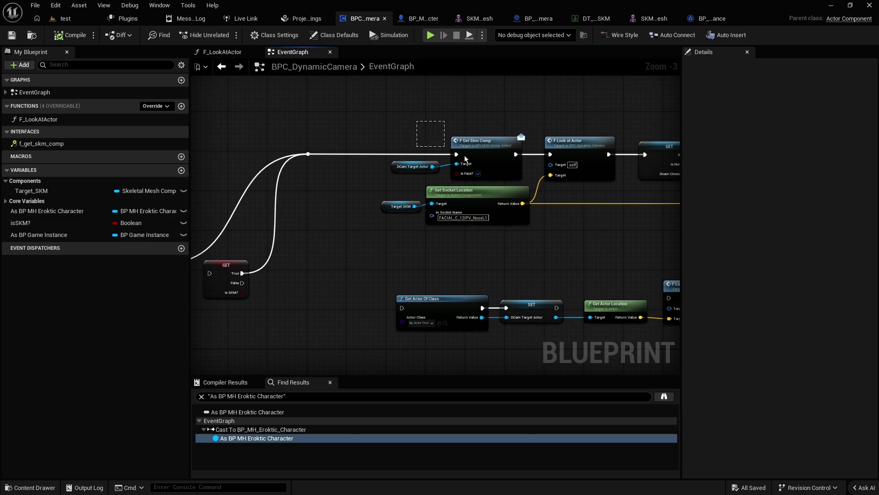
pyautogui.moveTo(461, 157); pyautogui.dragTo(461, 165)
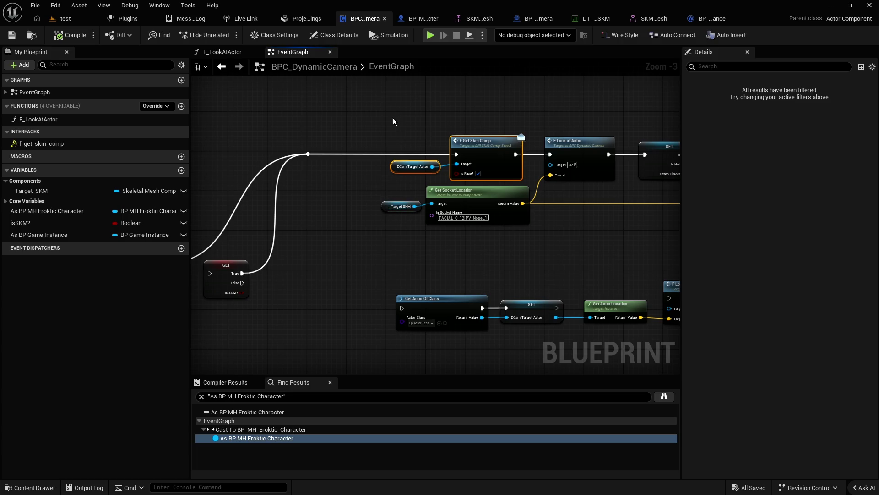
pyautogui.moveTo(498, 154)
pyautogui.mouseDown()
pyautogui.moveTo(463, 146)
pyautogui.moveTo(407, 154)
pyautogui.mouseUp()
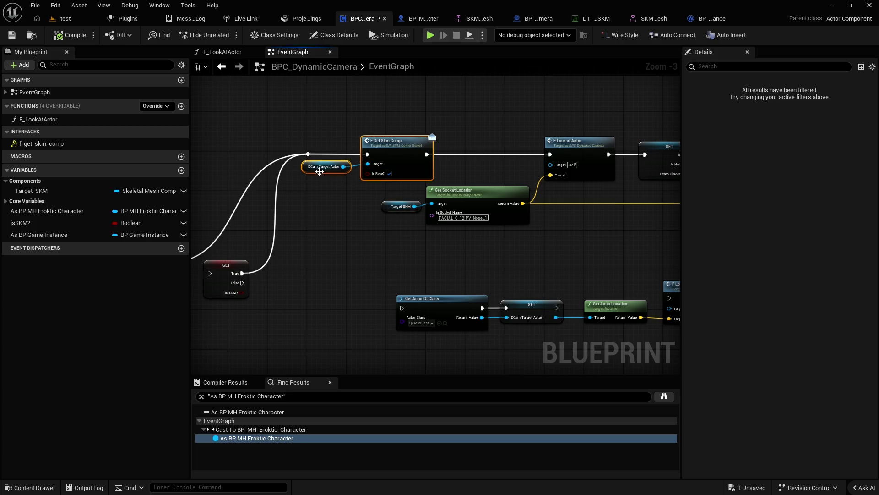
pyautogui.moveTo(356, 114)
pyautogui.mouseDown()
pyautogui.moveTo(372, 112)
pyautogui.moveTo(371, 182)
pyautogui.mouseUp()
pyautogui.click(588, 141)
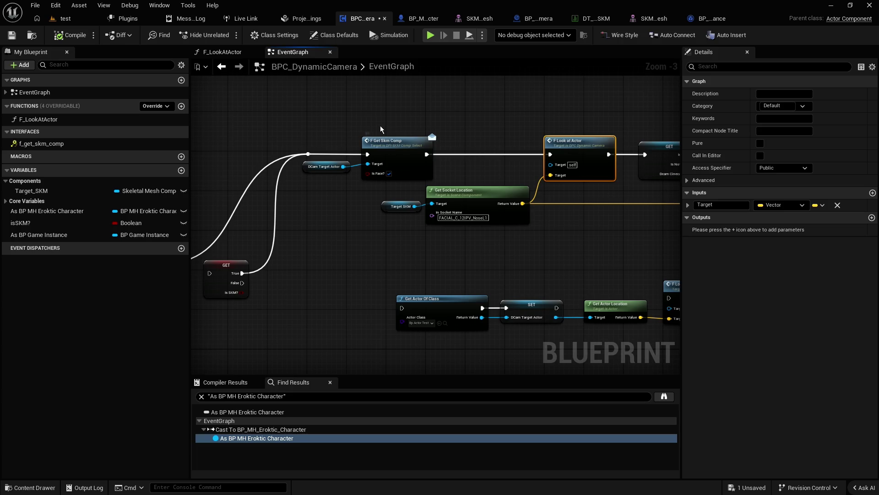
pyautogui.moveTo(310, 167); pyautogui.dragTo(400, 172)
pyautogui.click(370, 112)
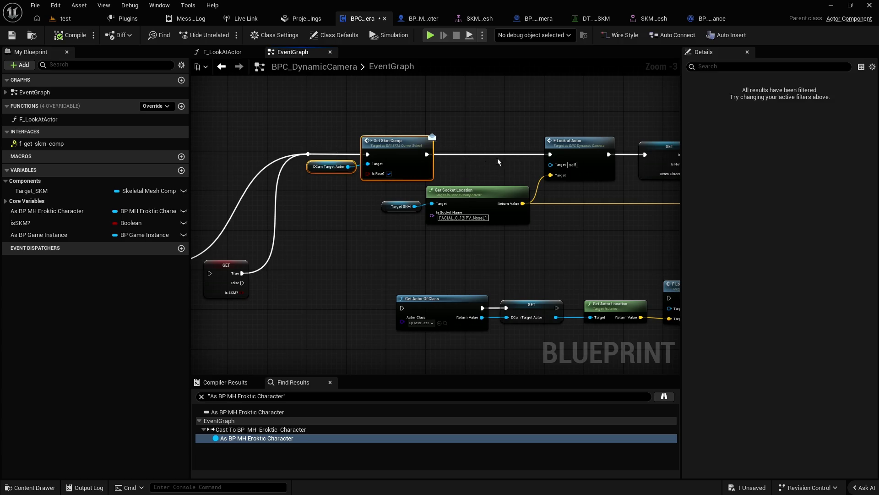
pyautogui.moveTo(511, 170); pyautogui.dragTo(360, 152)
pyautogui.scroll(-2, 359, 151)
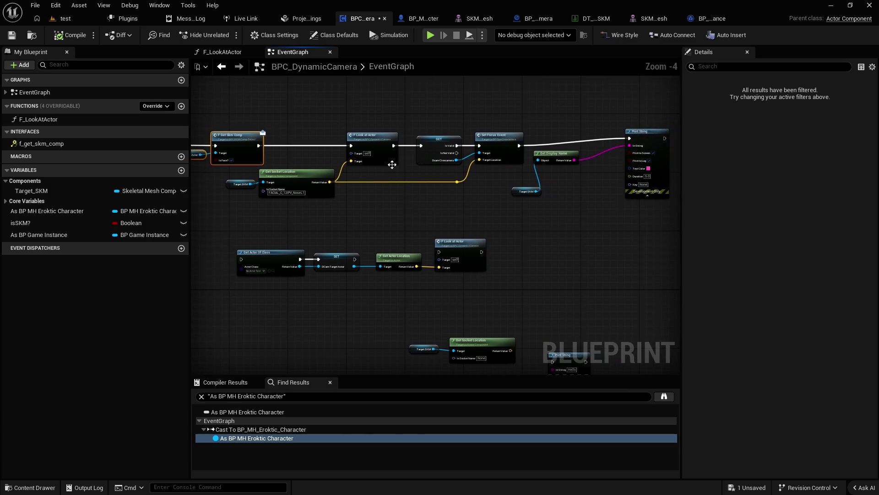
# Step: Collapse Print String's advanced pins and tidy Print String, Get Display Name and Target SKM
pyautogui.moveTo(600, 228); pyautogui.dragTo(510, 125)
pyautogui.click(555, 128)
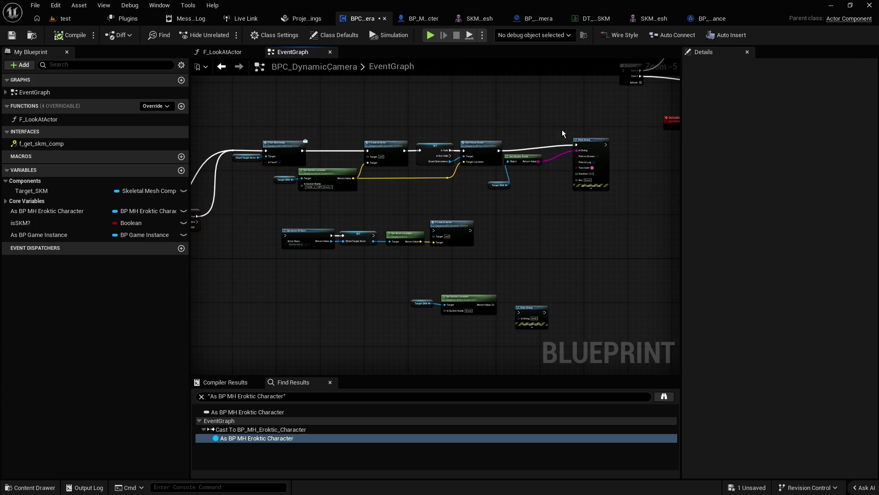
pyautogui.click(595, 187)
pyautogui.moveTo(578, 147); pyautogui.dragTo(569, 154)
pyautogui.moveTo(494, 187)
pyautogui.mouseDown()
pyautogui.moveTo(546, 168)
pyautogui.moveTo(537, 158)
pyautogui.mouseUp()
pyautogui.keyDown('ctrl'); pyautogui.click(523, 156); pyautogui.keyUp('ctrl')
# Step: Shift the Look at Actor through Print String chain right and move Target SKM toward F Get Skm Comp
pyautogui.moveTo(602, 188); pyautogui.dragTo(342, 123)
pyautogui.moveTo(260, 173); pyautogui.dragTo(313, 199)
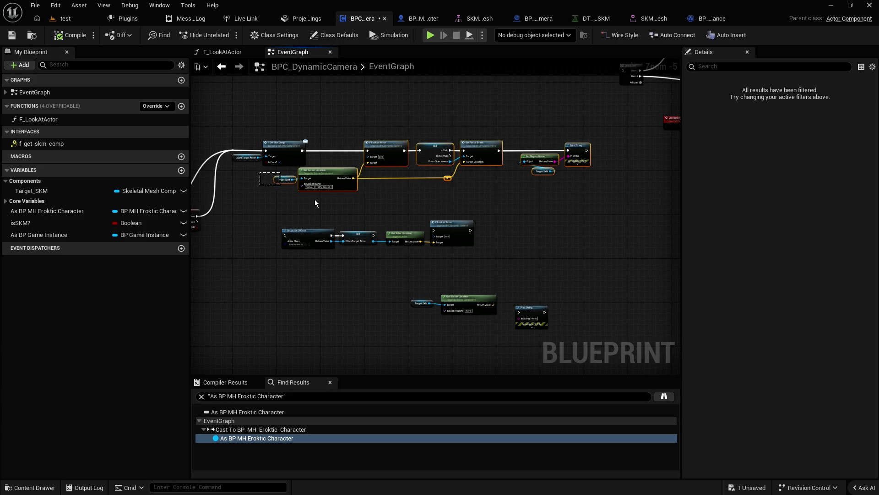
pyautogui.moveTo(603, 209)
pyautogui.mouseDown()
pyautogui.moveTo(406, 131)
pyautogui.moveTo(337, 122)
pyautogui.mouseUp()
pyautogui.moveTo(261, 172); pyautogui.dragTo(304, 200)
pyautogui.moveTo(329, 172); pyautogui.dragTo(389, 171)
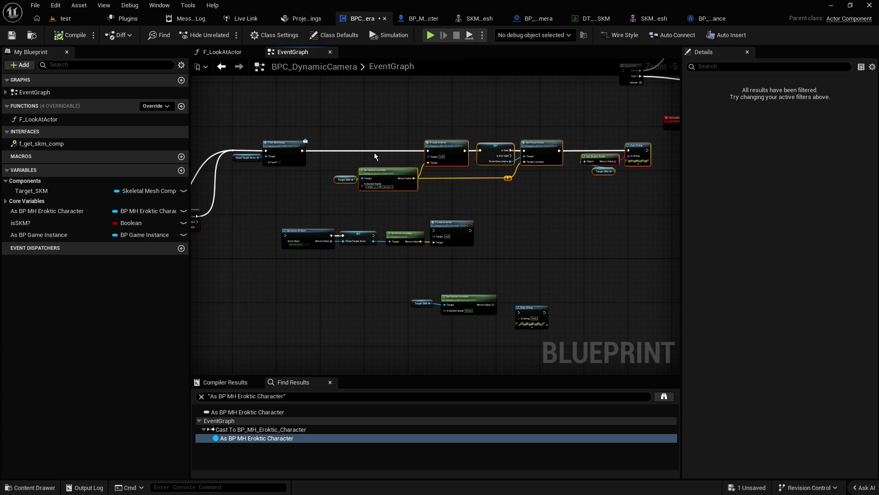
pyautogui.click(364, 135)
pyautogui.scroll(1, 361, 137)
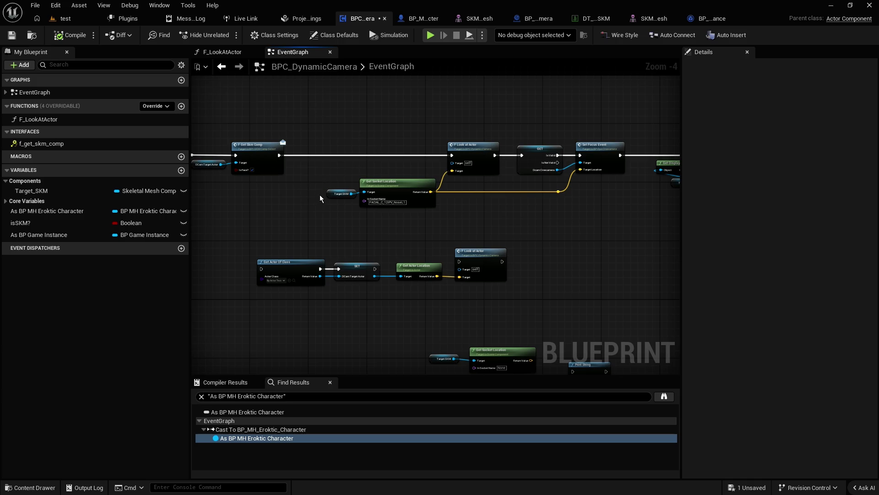
pyautogui.moveTo(328, 194); pyautogui.dragTo(292, 195)
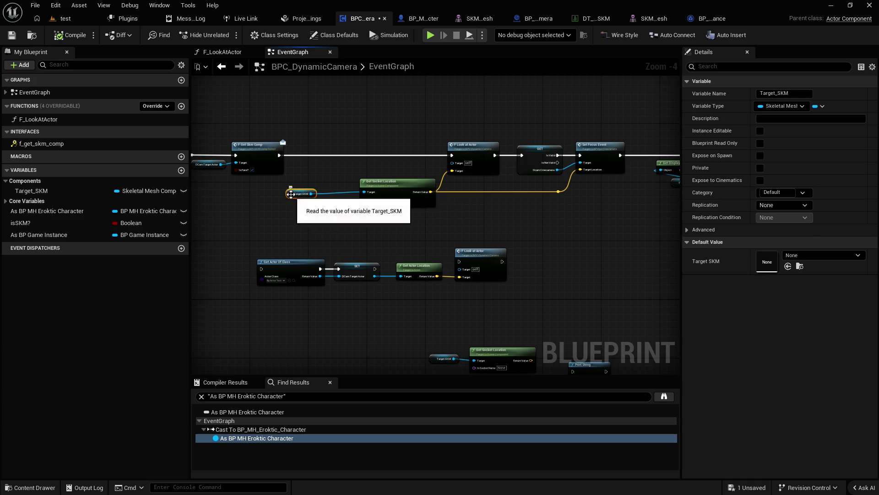
# Step: Convert Target SKM to a validated get and run it after F Get Skm Comp
pyautogui.rightClick(295, 195)
pyautogui.click(324, 424)
pyautogui.scroll(2, 282, 246)
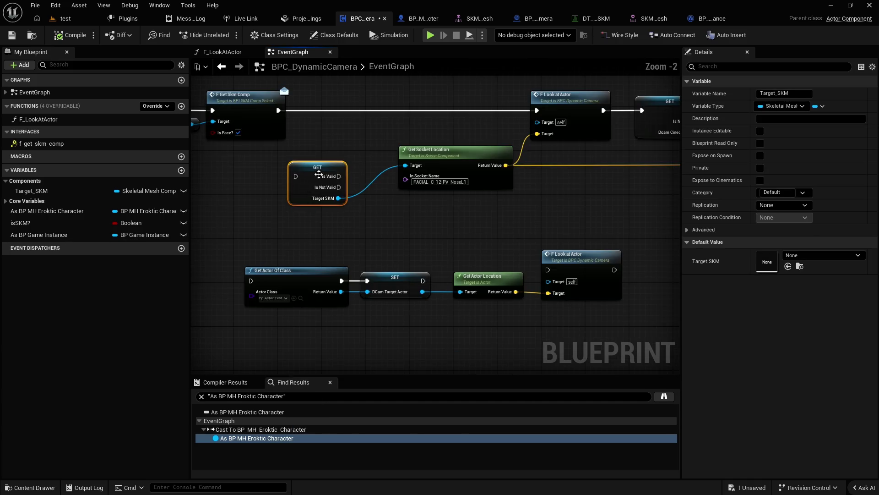
pyautogui.moveTo(319, 173); pyautogui.dragTo(336, 104)
pyautogui.moveTo(277, 109); pyautogui.dragTo(537, 111)
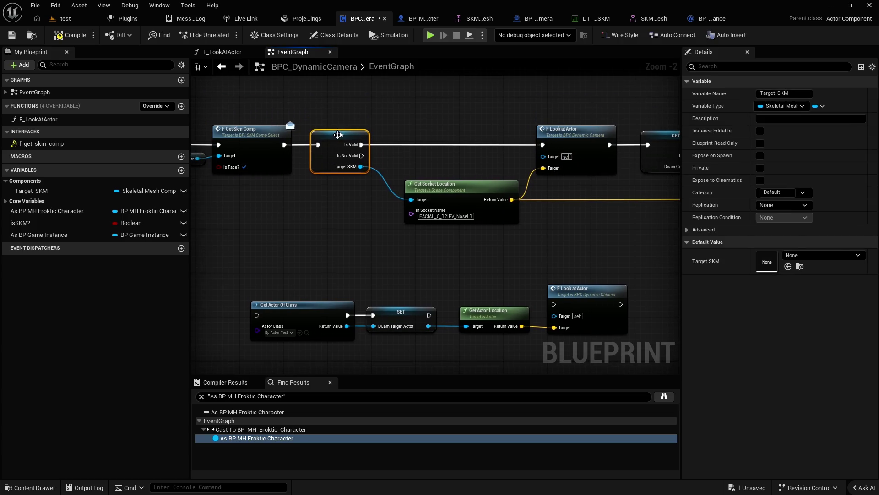
# Step: Add a 0.2 s Delay on Is Not Valid looping back into the Target SKM check
pyautogui.moveTo(373, 156); pyautogui.dragTo(366, 103)
pyautogui.write('delay')
pyautogui.press('Return')
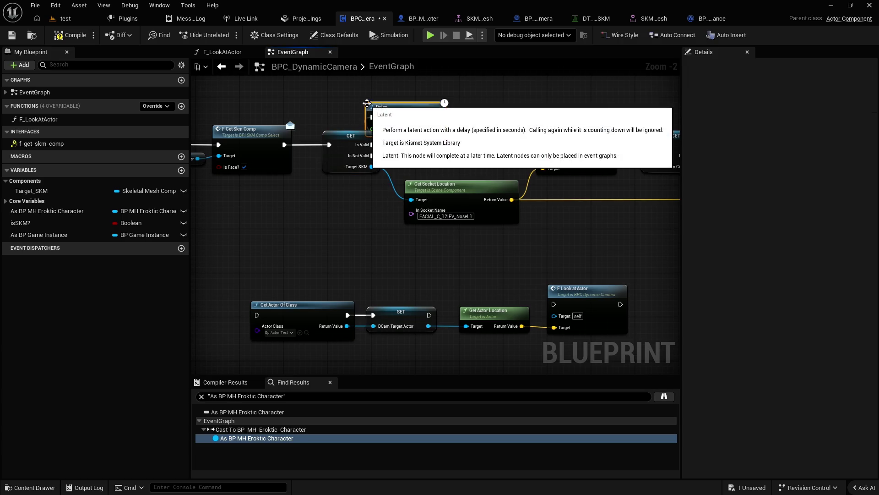
pyautogui.moveTo(405, 120)
pyautogui.mouseDown()
pyautogui.moveTo(355, 109)
pyautogui.moveTo(340, 145)
pyautogui.moveTo(330, 145)
pyautogui.mouseUp()
pyautogui.click(412, 122)
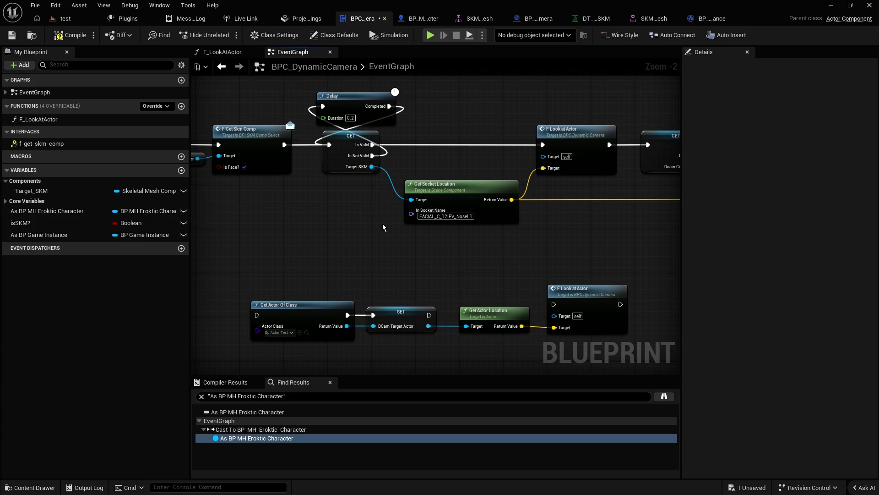
# Step: Save the camera blueprint and switch to the test level
pyautogui.scroll(-1, 360, 225)
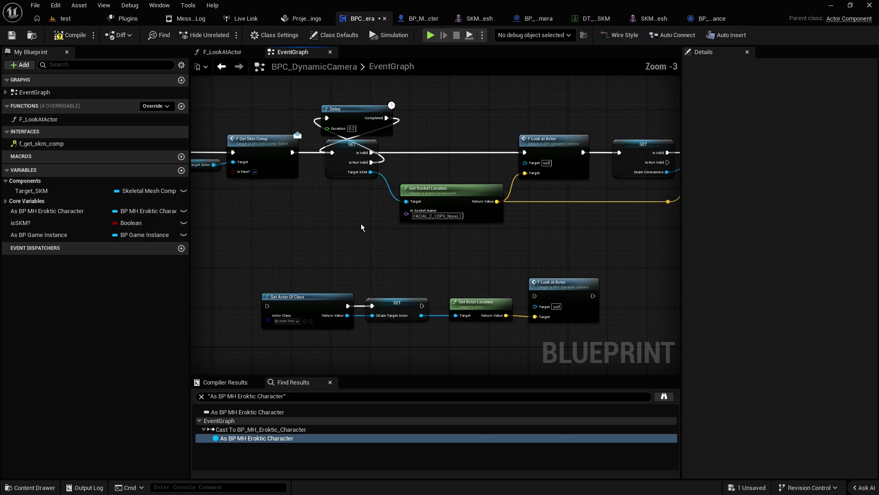
pyautogui.click(11, 35)
pyautogui.moveTo(450, 119)
pyautogui.mouseDown()
pyautogui.moveTo(271, 148)
pyautogui.moveTo(455, 148)
pyautogui.mouseUp()
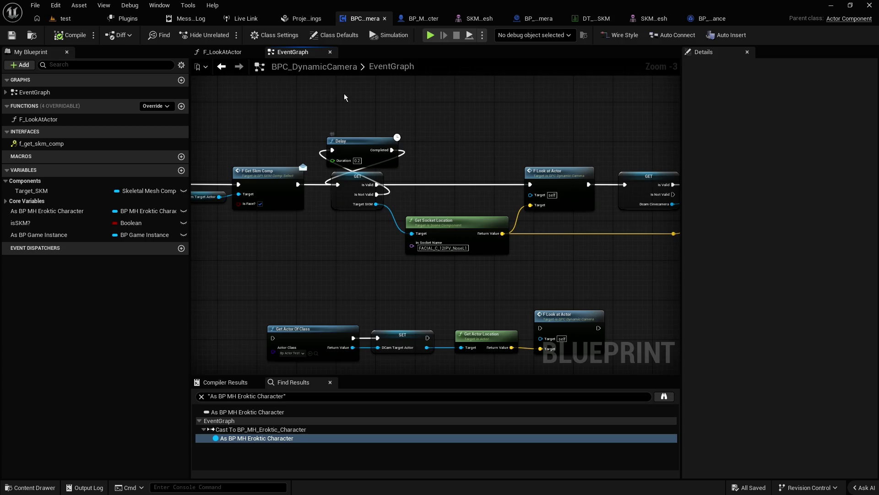
pyautogui.click(65, 18)
pyautogui.click(339, 35)
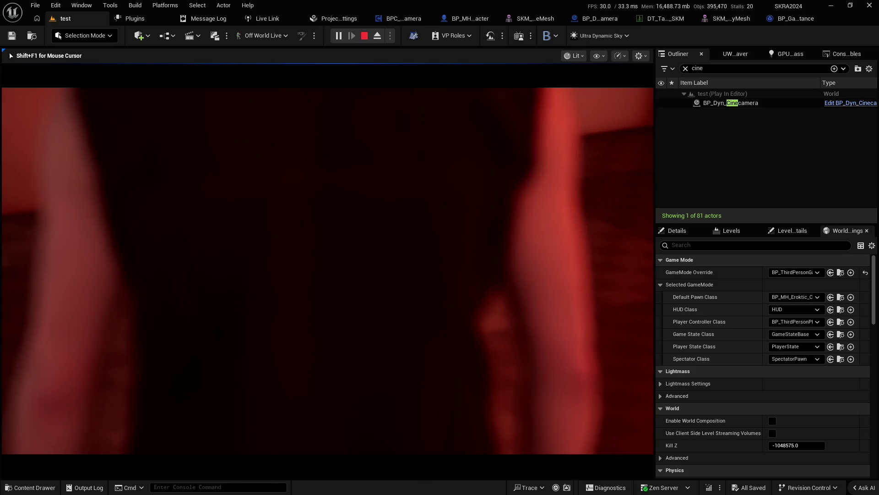
pyautogui.press('Escape')
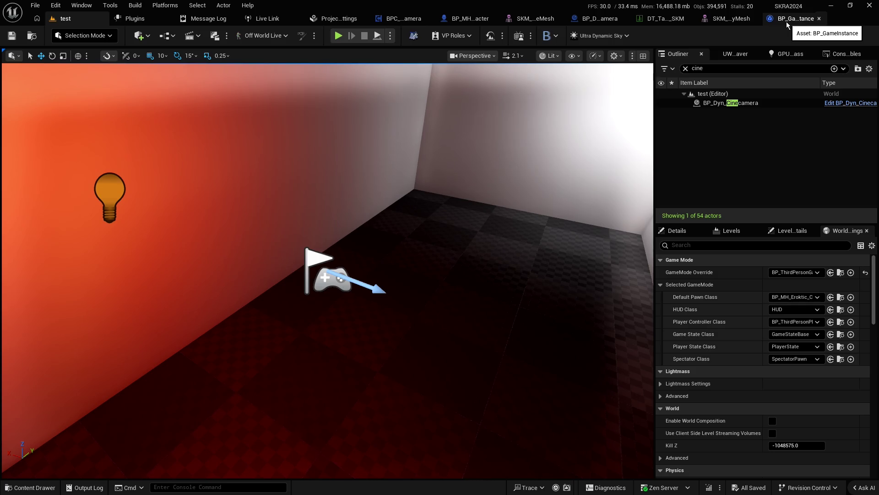
pyautogui.click(401, 21)
pyautogui.moveTo(407, 158)
pyautogui.mouseDown()
pyautogui.moveTo(367, 160)
pyautogui.moveTo(502, 164)
pyautogui.moveTo(471, 173)
pyautogui.mouseUp()
pyautogui.moveTo(401, 183); pyautogui.dragTo(509, 270)
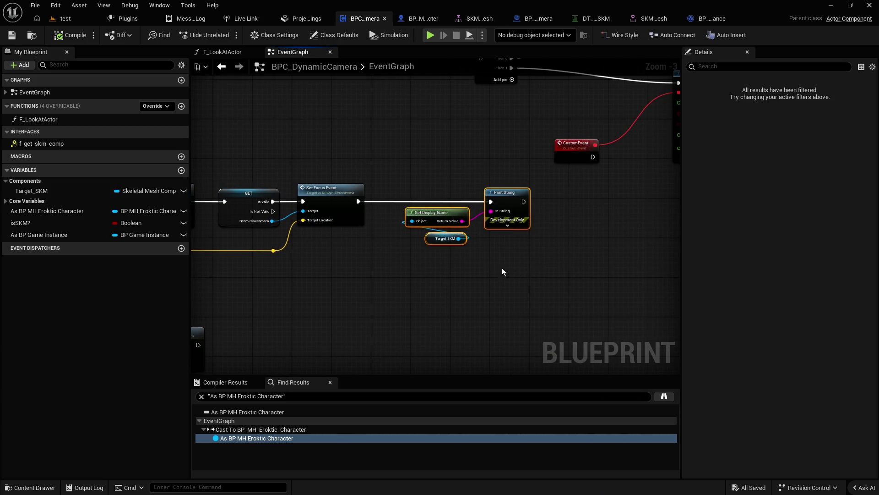
# Step: Move the Delay and GET retry loop nodes closer together
pyautogui.moveTo(449, 266); pyautogui.dragTo(514, 267)
pyautogui.click(386, 254)
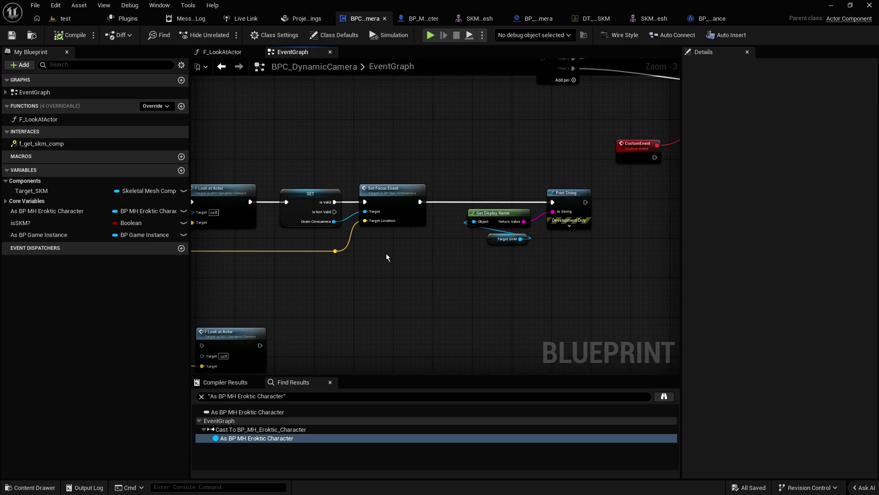
pyautogui.scroll(1, 454, 265)
pyautogui.click(342, 233)
pyautogui.moveTo(342, 232)
pyautogui.mouseDown()
pyautogui.moveTo(403, 232)
pyautogui.moveTo(468, 140)
pyautogui.moveTo(533, 145)
pyautogui.mouseUp()
pyautogui.click(439, 143)
# Step: Add a Print String reading 'invalid' after the Delay's Completed output
pyautogui.moveTo(450, 153)
pyautogui.mouseDown()
pyautogui.moveTo(463, 160)
pyautogui.moveTo(503, 148)
pyautogui.moveTo(471, 134)
pyautogui.mouseUp()
pyautogui.write('print')
pyautogui.press('Return')
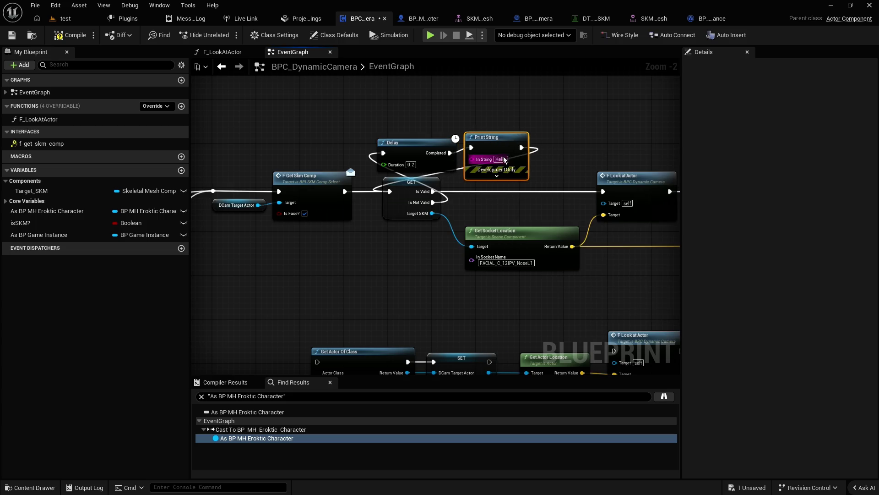
pyautogui.write('invalid')
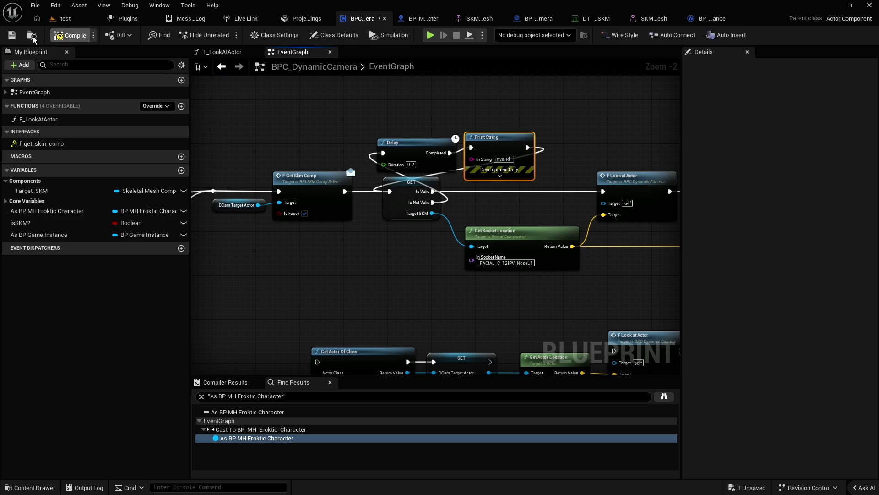
# Step: Play-test the test level, stop the session, and open the BP_GameInstance event graph
pyautogui.click(55, 19)
pyautogui.click(339, 35)
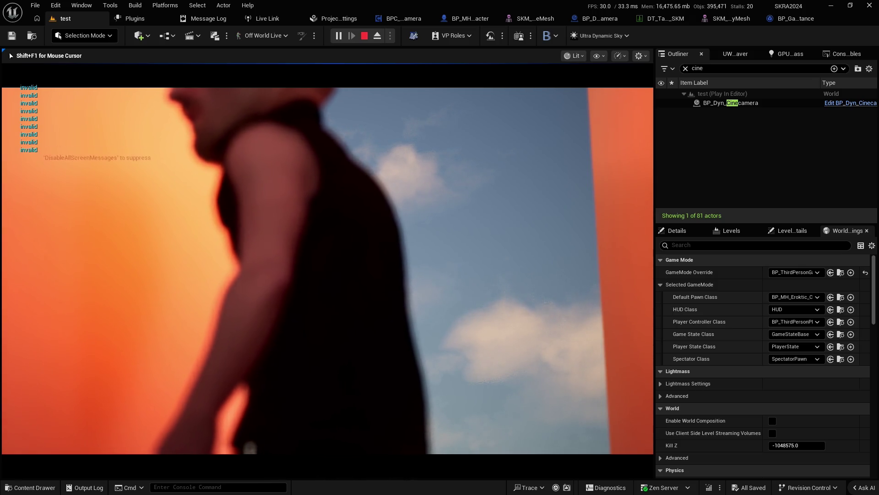
pyautogui.press('Escape')
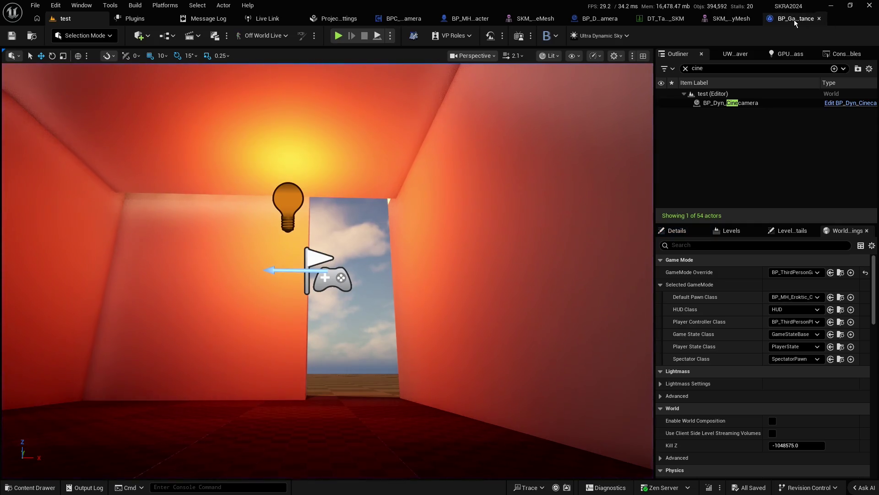
pyautogui.click(799, 20)
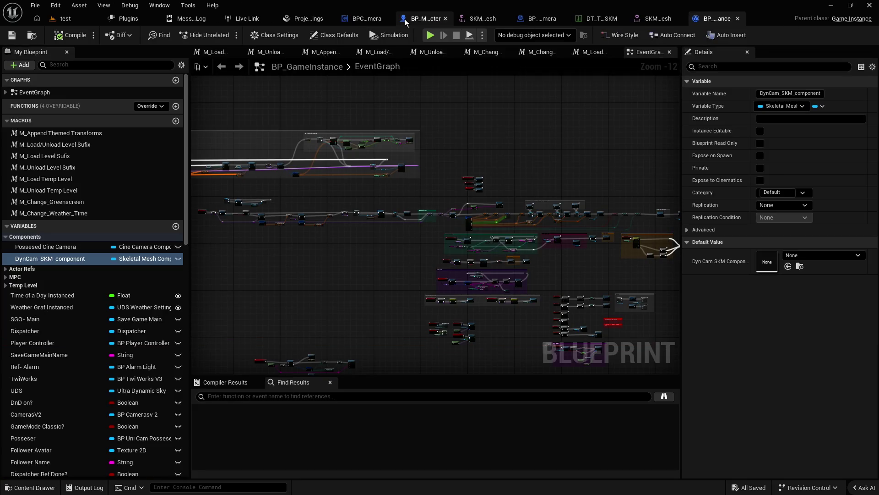
# Step: Go to BPC_DynamicCamera's graph and inspect the Target_SKM and DCam_TargetActor variables
pyautogui.click(408, 19)
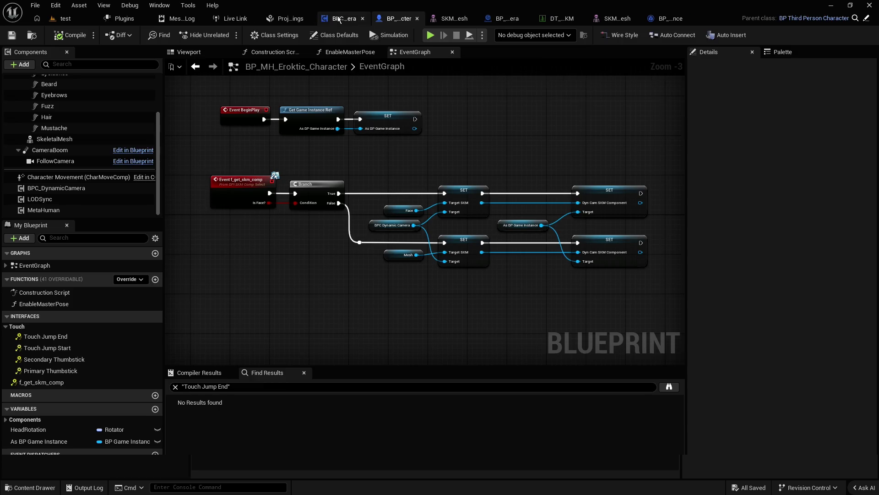
pyautogui.click(343, 18)
pyautogui.click(327, 140)
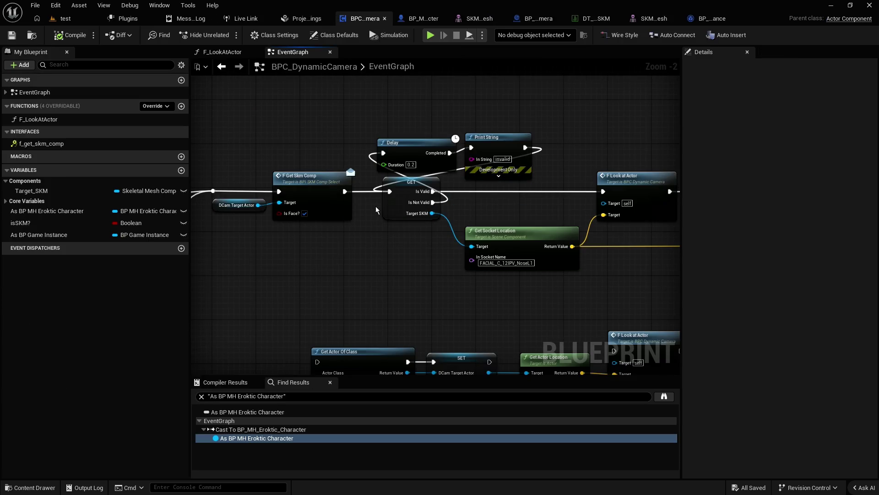
pyautogui.click(392, 209)
pyautogui.moveTo(384, 237); pyautogui.dragTo(428, 233)
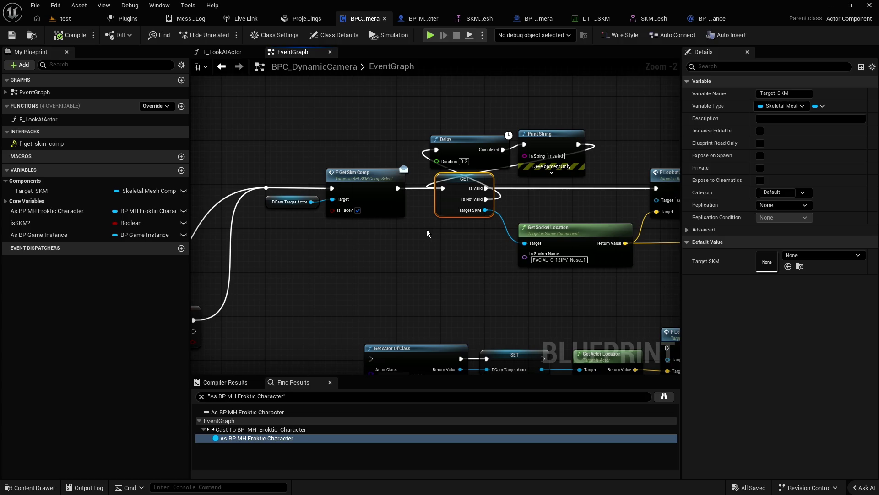
pyautogui.click(359, 240)
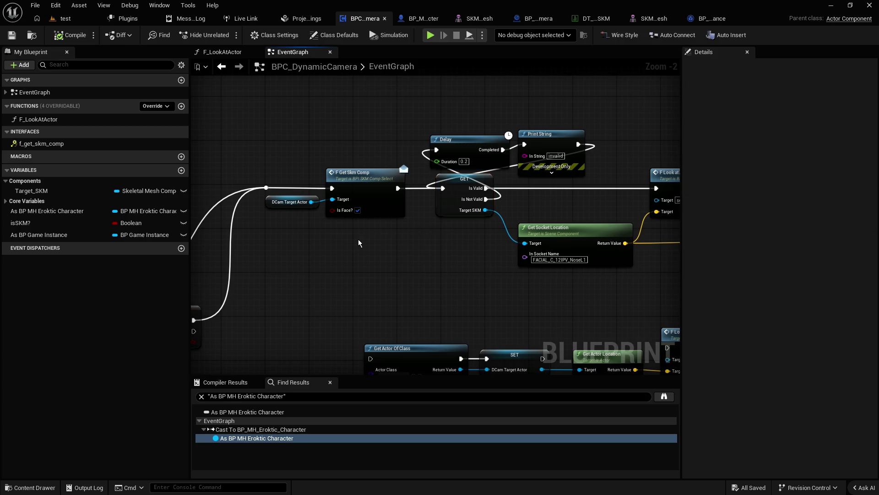
pyautogui.click(269, 203)
# Step: Open the BPI_SKM_Comp_Select interface from F Get Skm Comp, then return to BPC_DynamicCamera
pyautogui.doubleClick(358, 181)
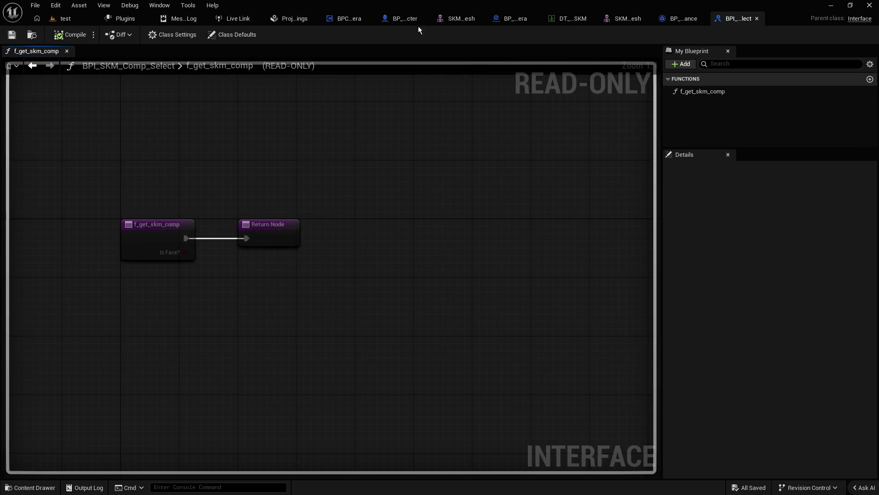
pyautogui.click(399, 23)
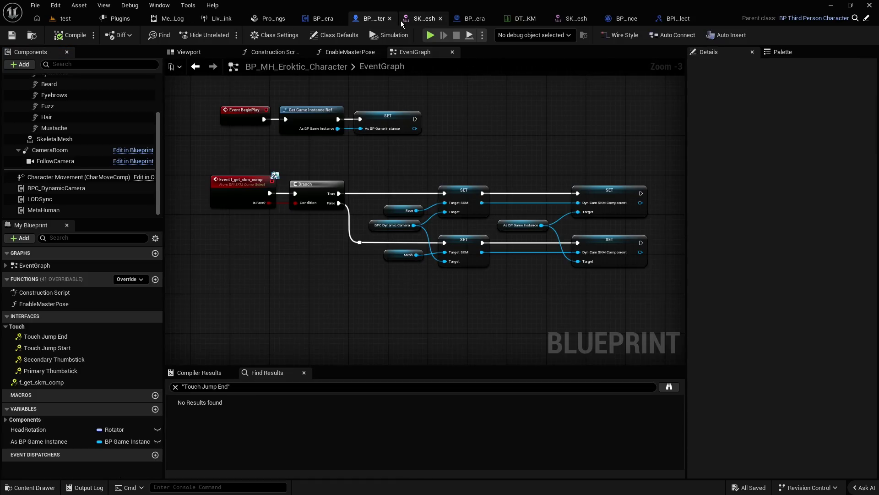
pyautogui.click(323, 23)
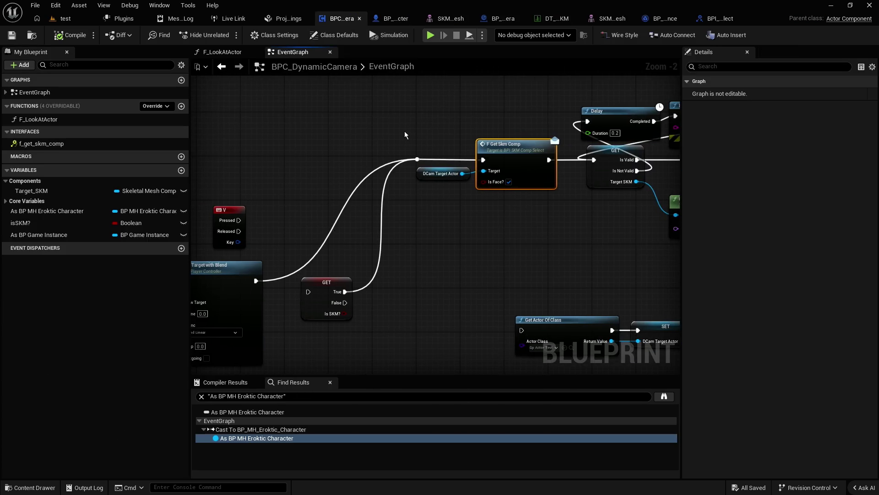
pyautogui.scroll(-2, 405, 131)
pyautogui.scroll(2, 405, 131)
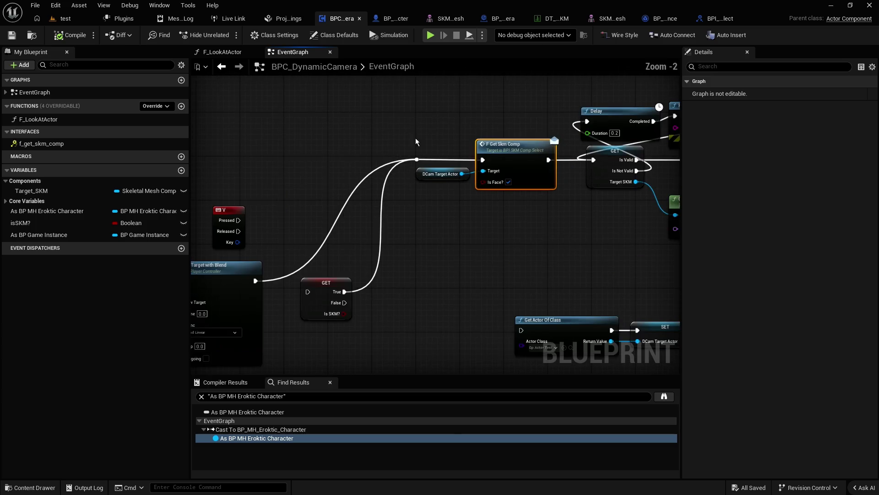
pyautogui.moveTo(456, 194); pyautogui.dragTo(397, 190)
pyautogui.click(400, 174)
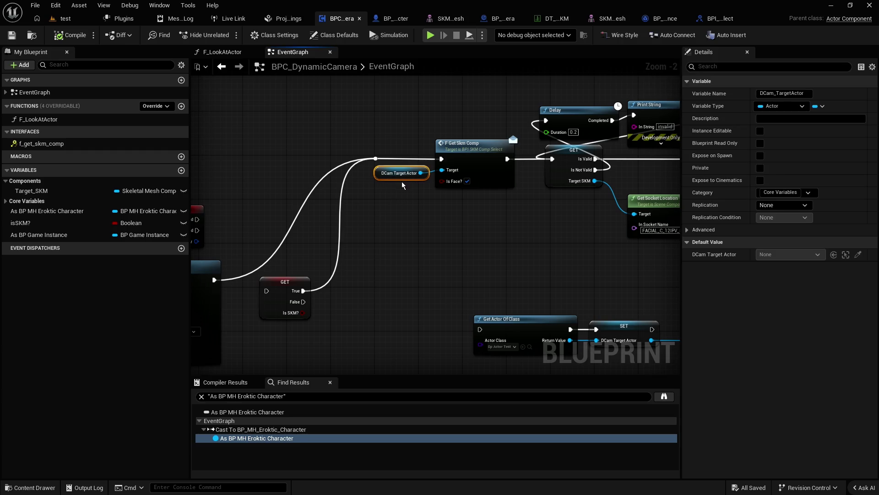
pyautogui.scroll(1, 401, 189)
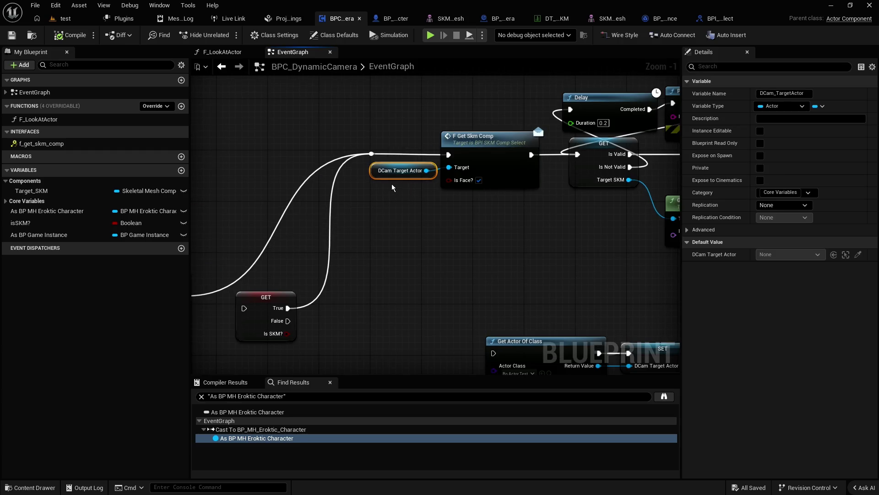
pyautogui.rightClick(381, 172)
pyautogui.press('Escape')
pyautogui.click(366, 183)
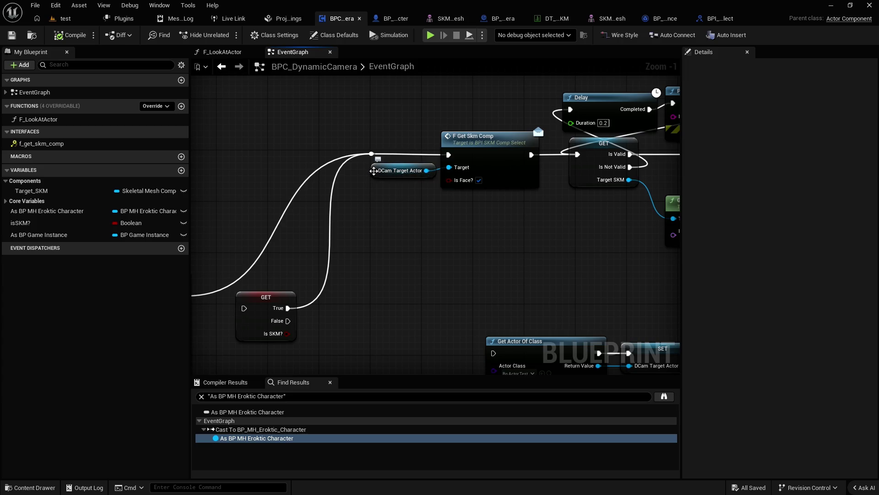
pyautogui.rightClick(373, 170)
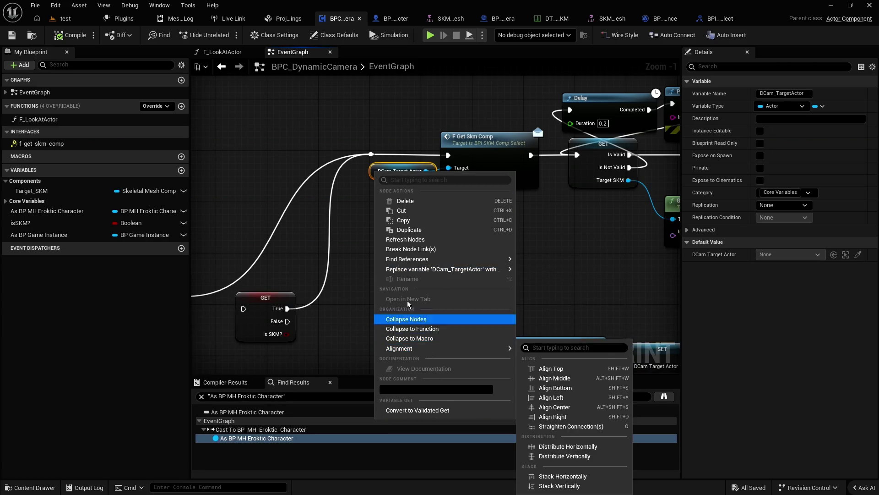
pyautogui.click(358, 254)
pyautogui.scroll(-2, 359, 254)
pyautogui.moveTo(445, 218)
pyautogui.mouseDown()
pyautogui.moveTo(471, 213)
pyautogui.moveTo(493, 239)
pyautogui.moveTo(409, 261)
pyautogui.moveTo(339, 191)
pyautogui.moveTo(414, 223)
pyautogui.mouseUp()
pyautogui.click(329, 173)
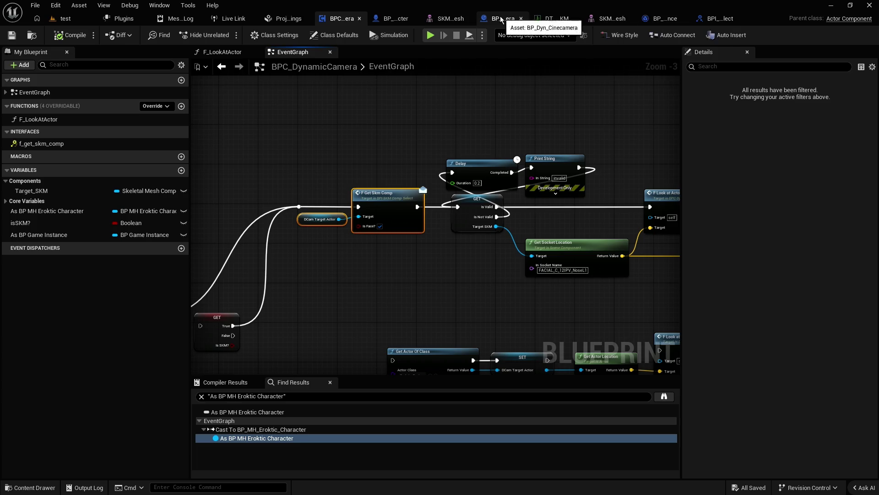
# Step: Review the SET nodes and As BP Game Instance in BP_MH_Eroktic_Character
pyautogui.click(392, 21)
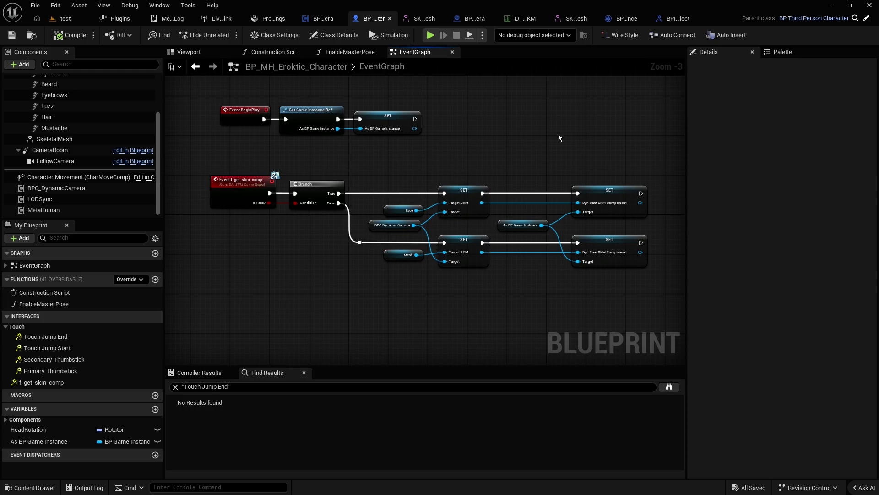
pyautogui.moveTo(599, 141); pyautogui.dragTo(526, 284)
pyautogui.moveTo(636, 291)
pyautogui.mouseDown()
pyautogui.moveTo(594, 231)
pyautogui.moveTo(523, 158)
pyautogui.mouseUp()
pyautogui.moveTo(617, 155)
pyautogui.mouseDown()
pyautogui.moveTo(615, 171)
pyautogui.moveTo(531, 286)
pyautogui.mouseUp()
pyautogui.moveTo(545, 178); pyautogui.dragTo(614, 275)
pyautogui.click(505, 163)
pyautogui.scroll(1, 505, 163)
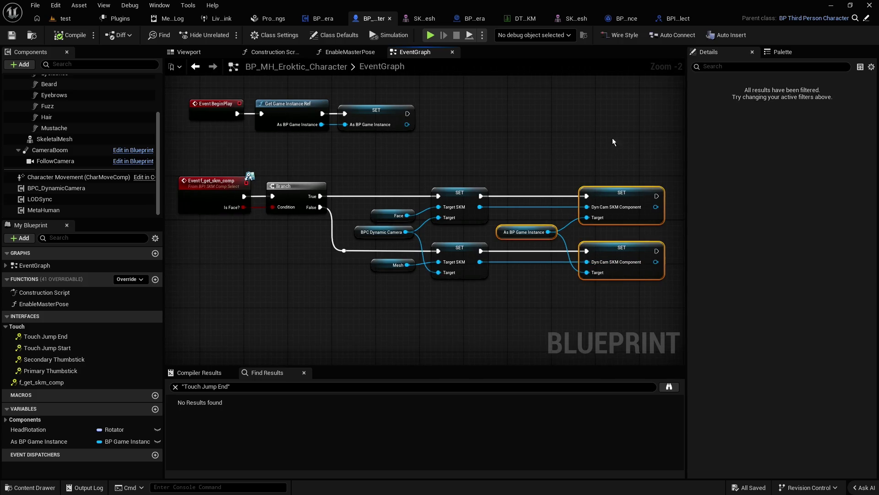
# Step: Back in BPC_DynamicCamera, marquee-select the node row following F Get Skm Comp
pyautogui.click(321, 19)
pyautogui.click(360, 160)
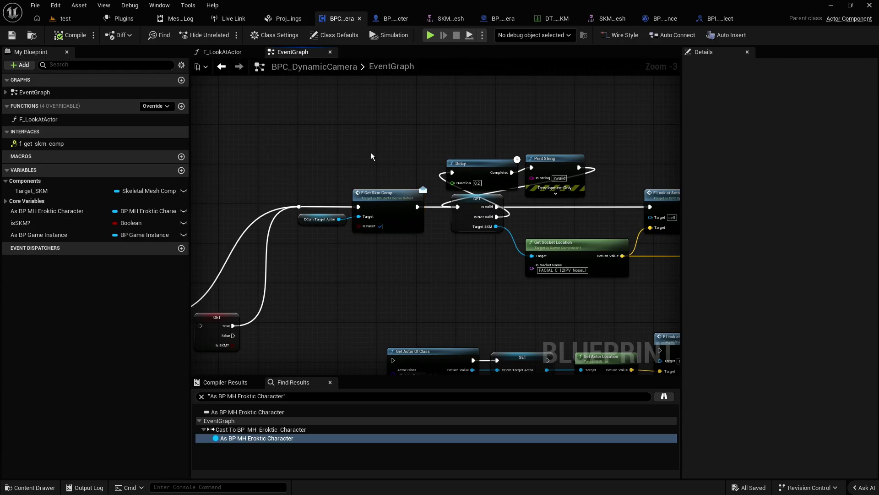
pyautogui.moveTo(371, 156)
pyautogui.mouseDown()
pyautogui.moveTo(228, 110)
pyautogui.moveTo(265, 105)
pyautogui.moveTo(256, 110)
pyautogui.moveTo(495, 149)
pyautogui.moveTo(387, 204)
pyautogui.moveTo(393, 215)
pyautogui.moveTo(498, 102)
pyautogui.moveTo(488, 138)
pyautogui.moveTo(440, 140)
pyautogui.mouseUp()
pyautogui.scroll(-2, 495, 149)
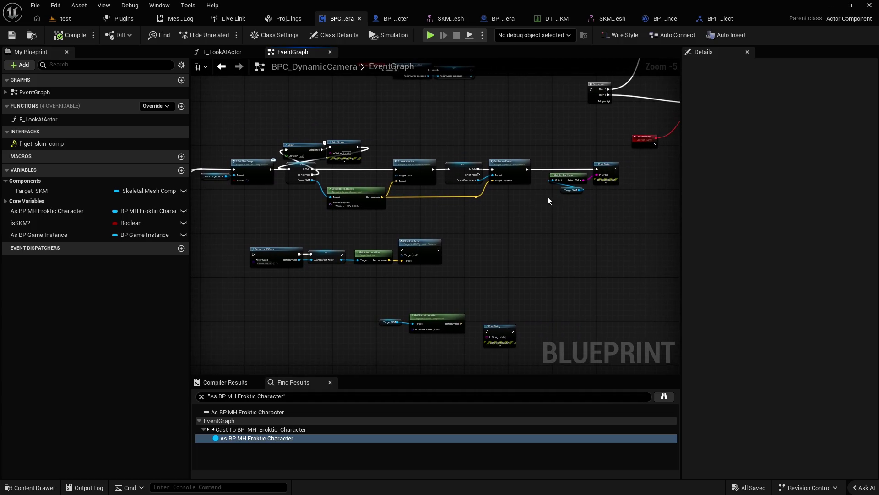
pyautogui.moveTo(610, 236)
pyautogui.mouseDown()
pyautogui.moveTo(290, 142)
pyautogui.moveTo(414, 146)
pyautogui.mouseUp()
# Step: Move the node chain right and add As BP Game Instance with a Dyn Cam SKM Component getter
pyautogui.click(341, 127)
pyautogui.moveTo(342, 128)
pyautogui.mouseDown()
pyautogui.moveTo(375, 141)
pyautogui.moveTo(355, 180)
pyautogui.mouseUp()
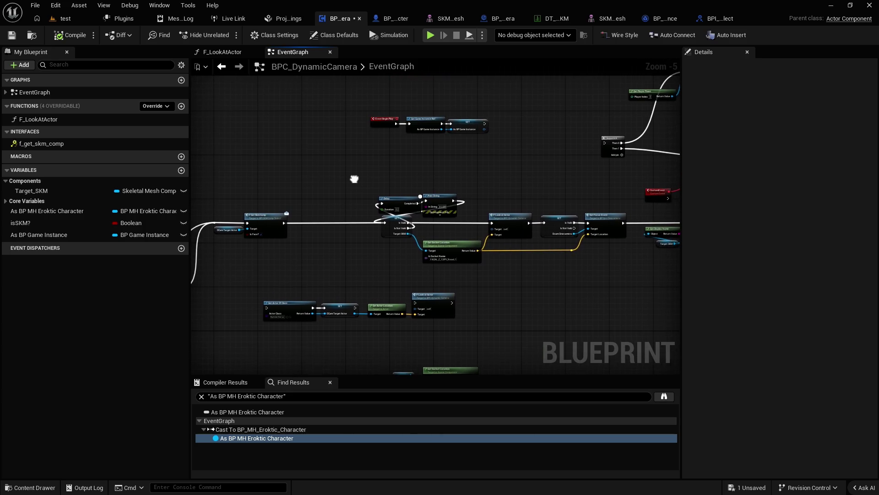
pyautogui.moveTo(37, 235)
pyautogui.mouseDown()
pyautogui.moveTo(278, 230)
pyautogui.moveTo(342, 252)
pyautogui.moveTo(333, 249)
pyautogui.mouseUp()
pyautogui.click(321, 253)
pyautogui.scroll(4, 293, 234)
pyautogui.write('dyncam')
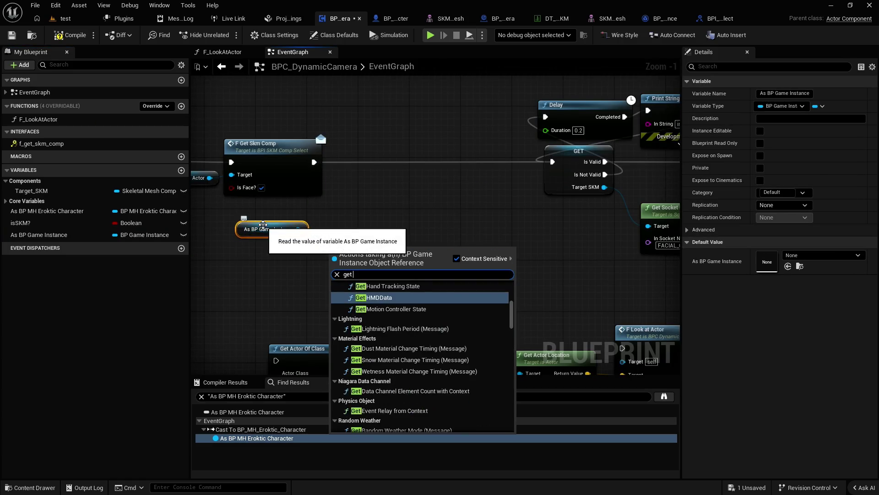
pyautogui.press('Return')
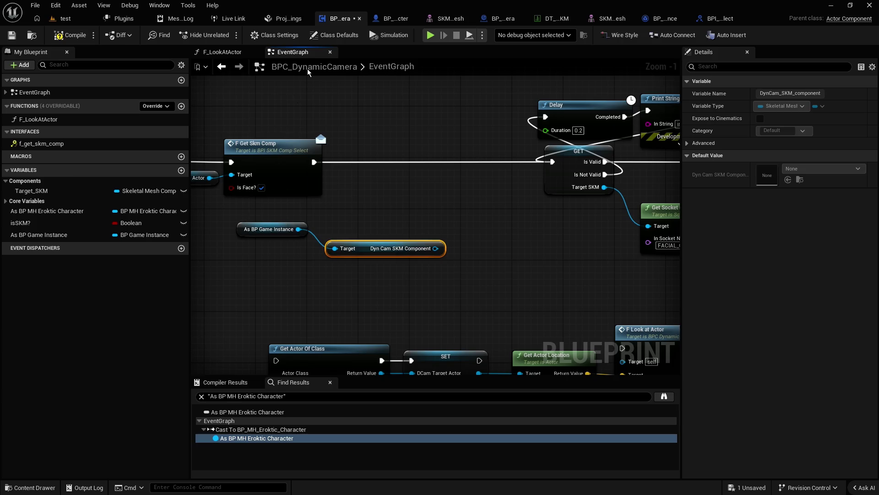
# Step: Feed Dyn Cam SKM Component into a SET Target SKM node wired before the GET validity check
pyautogui.moveTo(436, 249); pyautogui.dragTo(442, 225)
pyautogui.write('set skm')
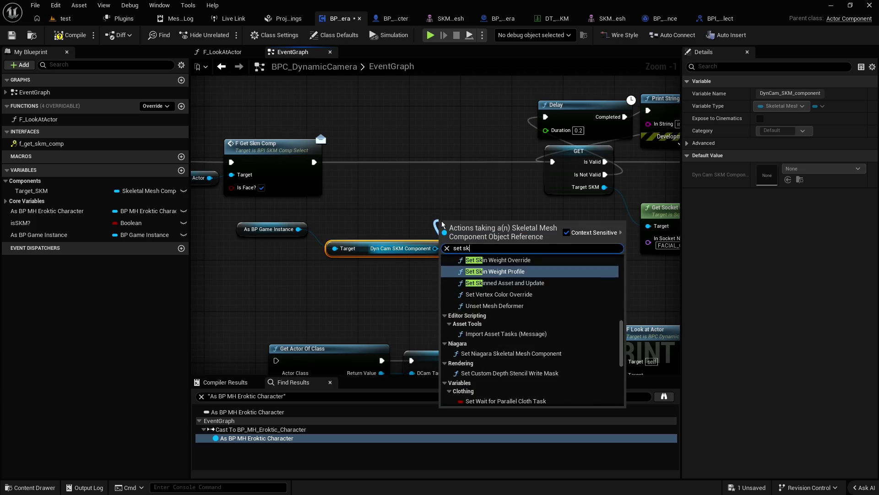
pyautogui.press('Return')
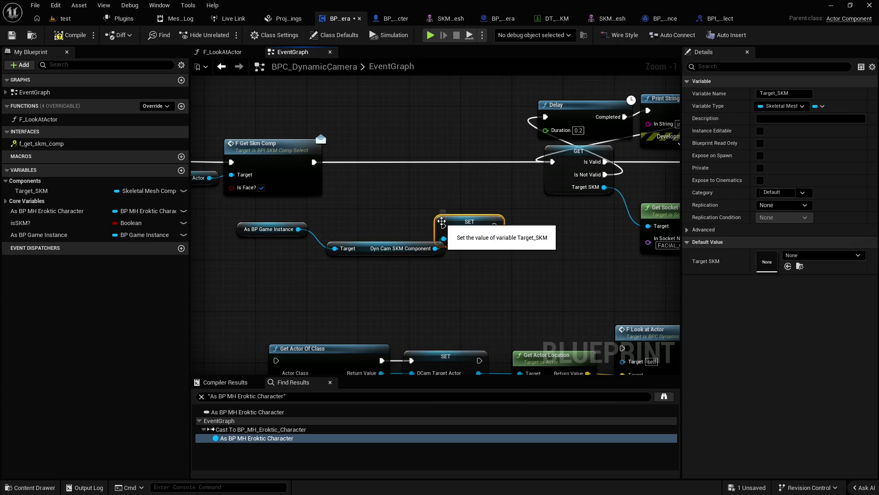
pyautogui.moveTo(439, 159)
pyautogui.mouseDown()
pyautogui.moveTo(445, 172)
pyautogui.moveTo(555, 164)
pyautogui.mouseUp()
pyautogui.moveTo(268, 229)
pyautogui.mouseDown()
pyautogui.moveTo(330, 261)
pyautogui.moveTo(392, 261)
pyautogui.moveTo(383, 261)
pyautogui.moveTo(384, 235)
pyautogui.moveTo(410, 187)
pyautogui.moveTo(380, 158)
pyautogui.mouseUp()
pyautogui.keyDown('ctrl'); pyautogui.click(405, 159); pyautogui.keyUp('ctrl')
pyautogui.click(284, 110)
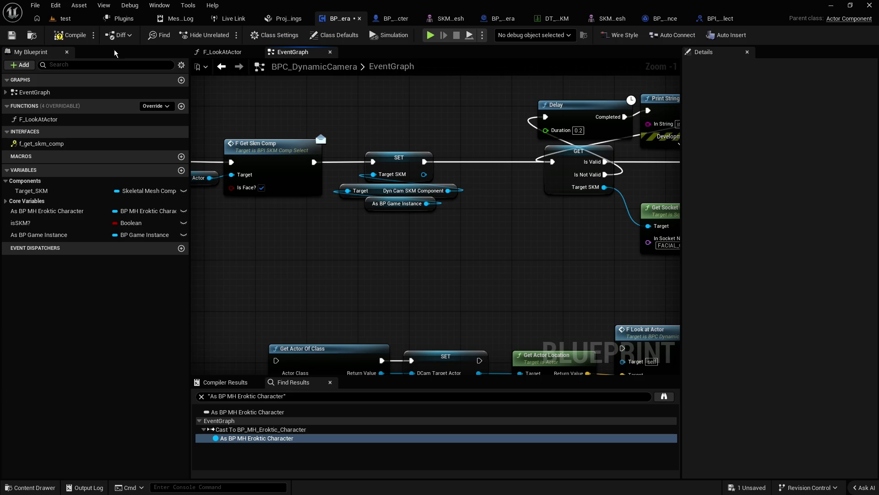
# Step: Compile BPC_DynamicCamera, play-test that the camera frames the face mesh, then return to its graph
pyautogui.click(71, 35)
pyautogui.click(68, 18)
pyautogui.click(339, 35)
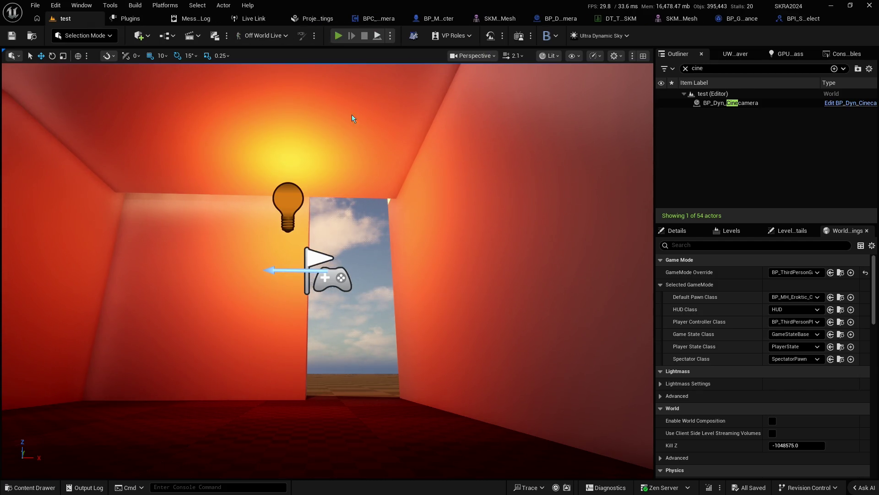
pyautogui.click(370, 179)
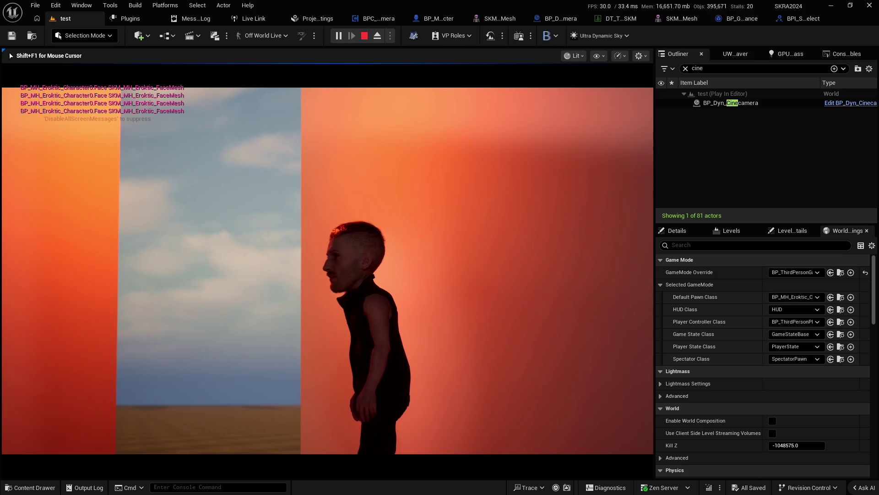
pyautogui.press('Escape')
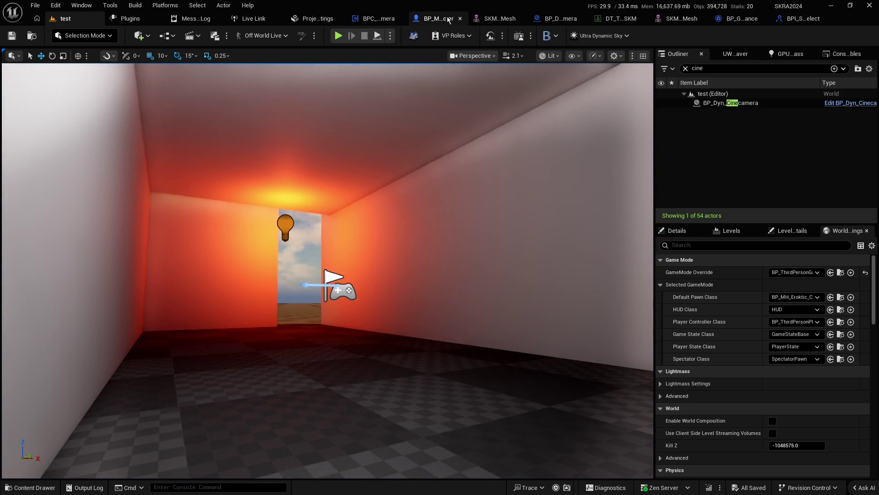
pyautogui.click(375, 23)
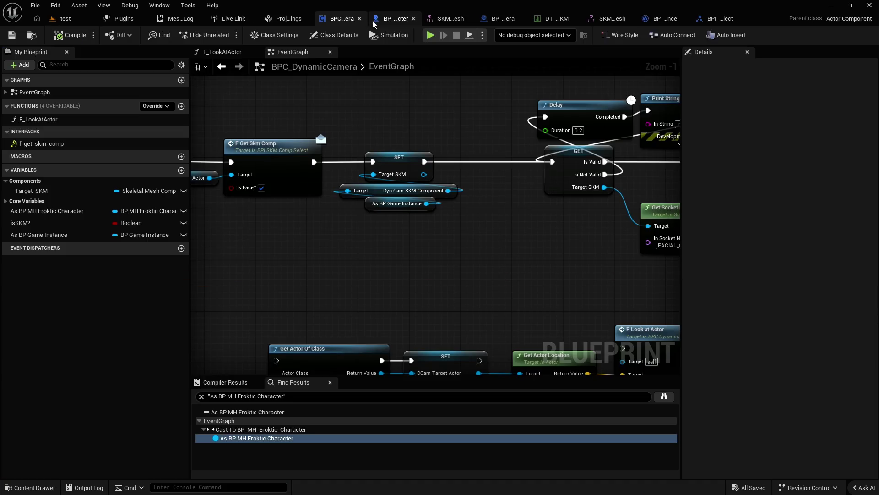
# Step: Nudge the new SET and getter nodes right and delete the Print String node
pyautogui.moveTo(369, 123); pyautogui.dragTo(430, 206)
pyautogui.moveTo(394, 160); pyautogui.dragTo(401, 160)
pyautogui.click(372, 127)
pyautogui.moveTo(372, 127)
pyautogui.mouseDown()
pyautogui.moveTo(300, 144)
pyautogui.moveTo(272, 140)
pyautogui.mouseUp()
pyautogui.moveTo(356, 114); pyautogui.dragTo(279, 134)
pyautogui.click(511, 146)
pyautogui.press('Delete')
# Step: Move the Delay and GET nodes to the left
pyautogui.moveTo(413, 119); pyautogui.dragTo(405, 256)
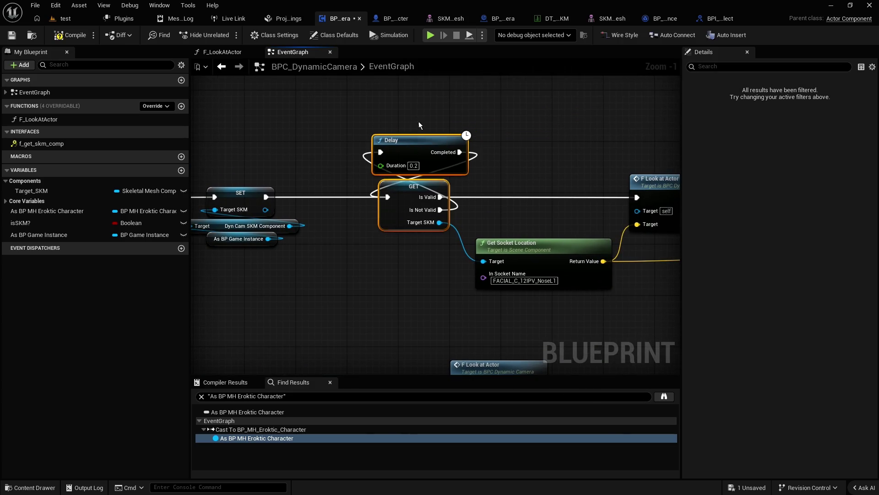
pyautogui.moveTo(405, 196); pyautogui.dragTo(367, 194)
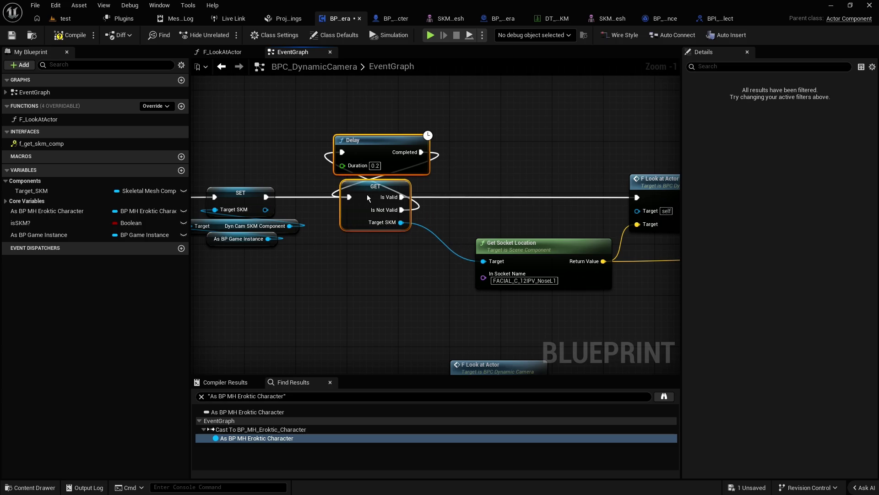
pyautogui.click(461, 180)
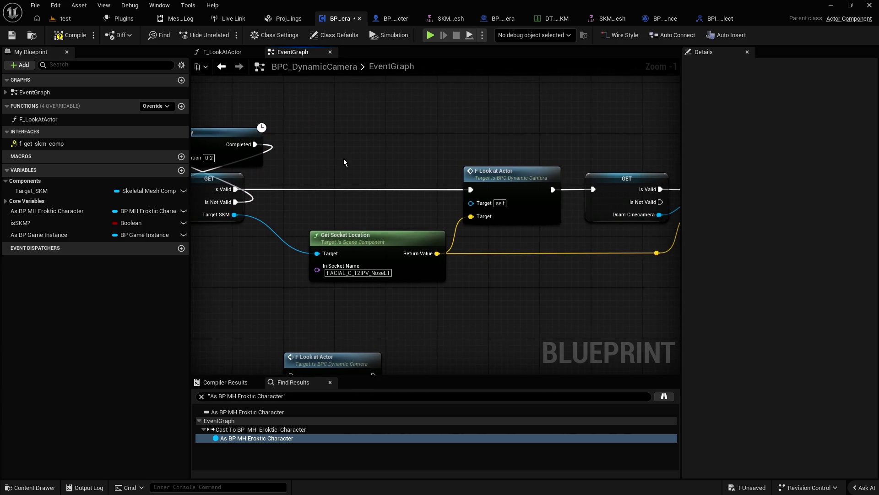
pyautogui.moveTo(404, 160)
pyautogui.mouseDown()
pyautogui.moveTo(329, 193)
pyautogui.moveTo(344, 191)
pyautogui.mouseUp()
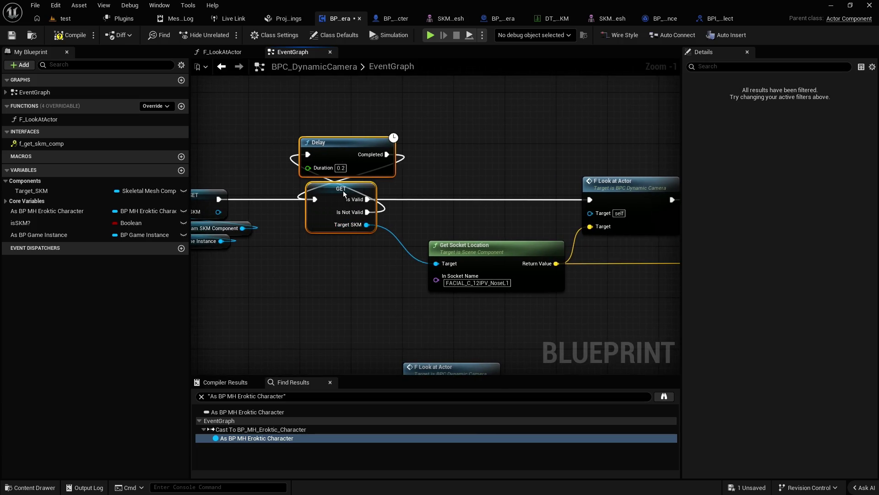
pyautogui.moveTo(284, 151); pyautogui.dragTo(501, 166)
pyautogui.scroll(-3, 467, 176)
pyautogui.scroll(4, 457, 233)
pyautogui.moveTo(537, 202); pyautogui.dragTo(489, 254)
pyautogui.moveTo(459, 287)
pyautogui.mouseDown()
pyautogui.moveTo(465, 121)
pyautogui.moveTo(479, 266)
pyautogui.mouseUp()
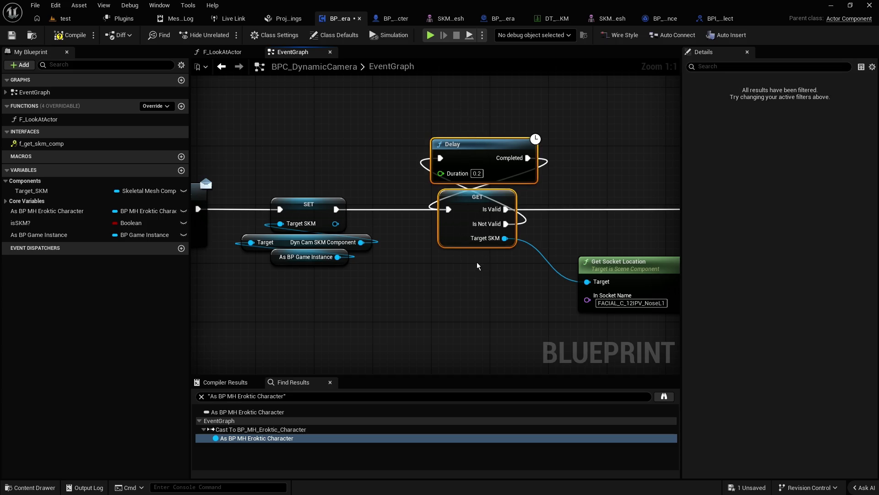
pyautogui.click(395, 166)
# Step: Review the chain from F Get Skm Comp to Get Socket Location and open the As BP MH Eroktic Character variable's options
pyautogui.scroll(-3, 463, 275)
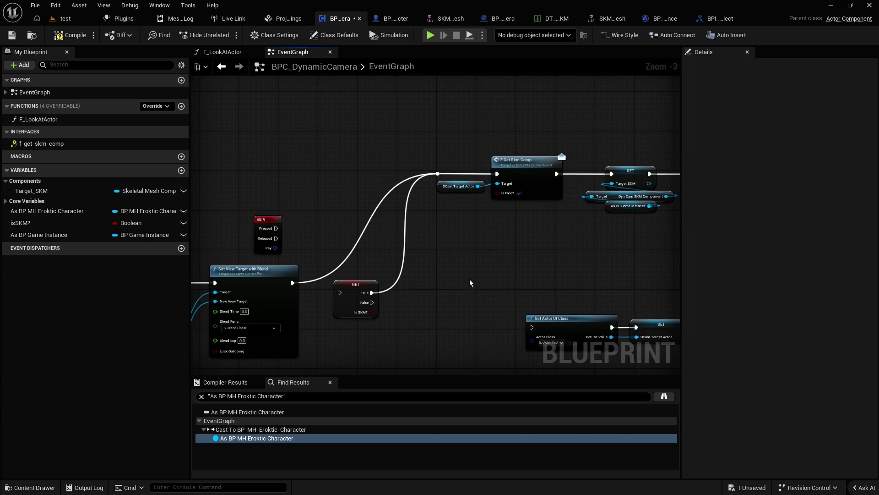
pyautogui.scroll(2, 463, 287)
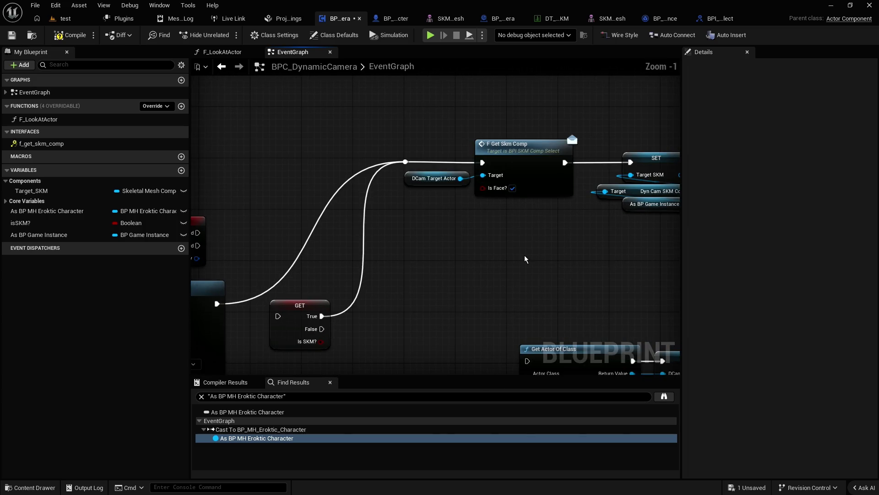
pyautogui.moveTo(522, 251); pyautogui.dragTo(450, 291)
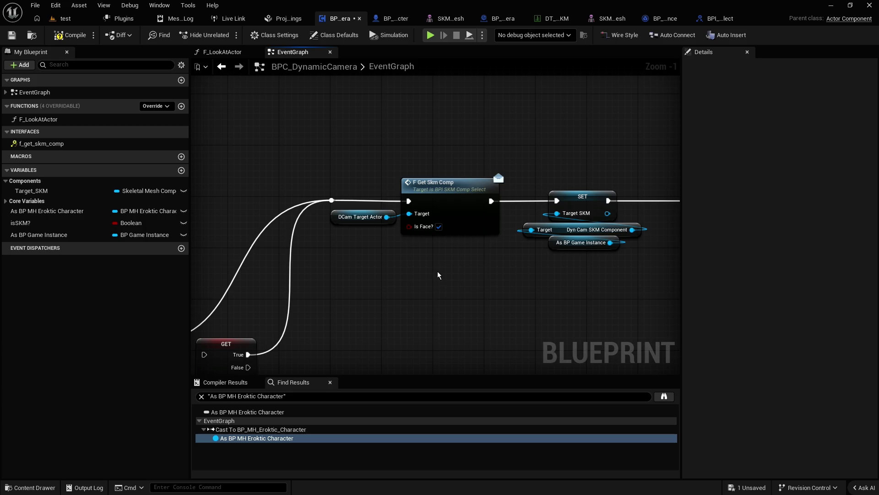
pyautogui.moveTo(494, 278)
pyautogui.mouseDown()
pyautogui.moveTo(399, 274)
pyautogui.moveTo(257, 295)
pyautogui.moveTo(272, 286)
pyautogui.mouseUp()
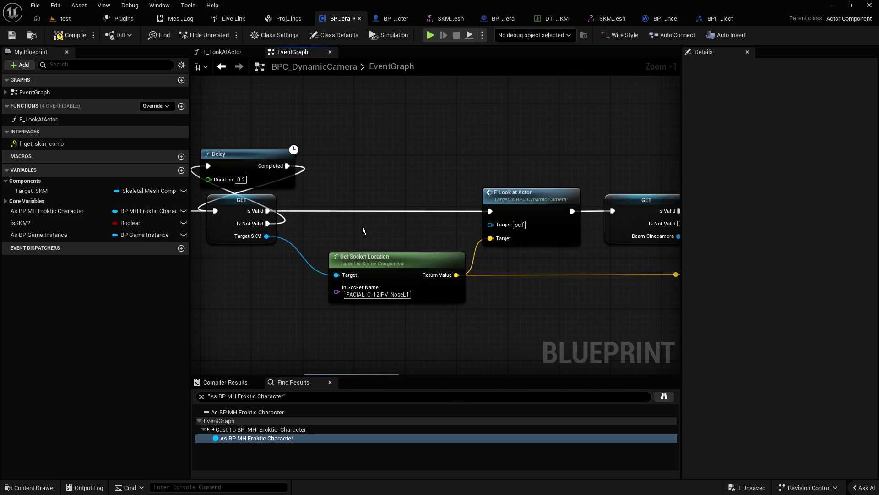
pyautogui.scroll(-1, 368, 233)
pyautogui.moveTo(368, 234)
pyautogui.mouseDown()
pyautogui.moveTo(381, 268)
pyautogui.moveTo(542, 228)
pyautogui.mouseUp()
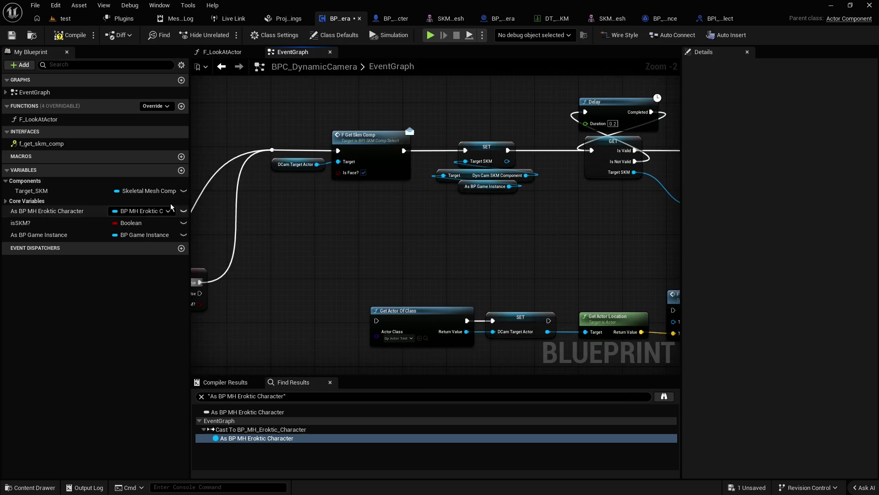
pyautogui.rightClick(49, 212)
# Step: Find the character variable's references by name, then delete the Cast To BP_MH_Eroktic_Character chain and Sequence node
pyautogui.moveTo(91, 243)
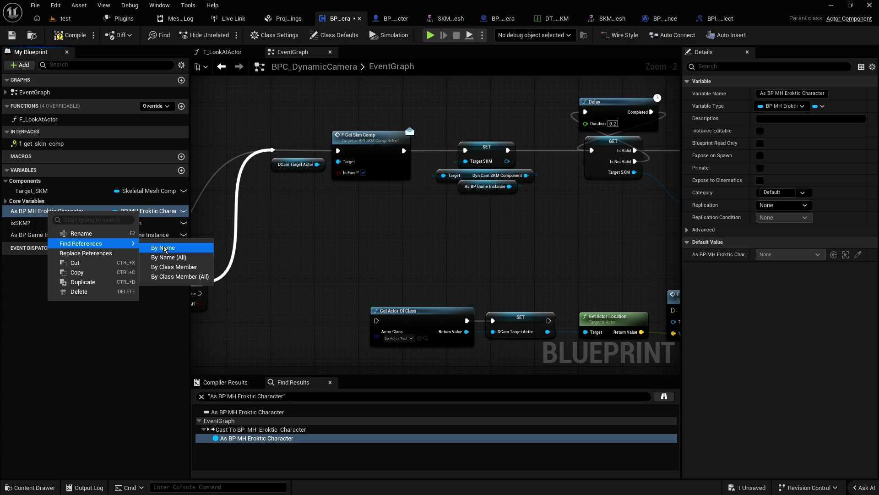
pyautogui.click(165, 248)
pyautogui.doubleClick(259, 439)
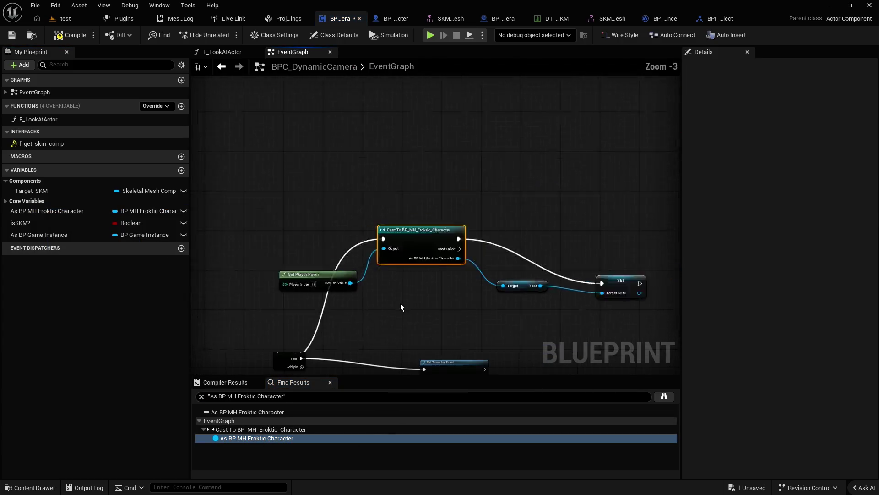
pyautogui.scroll(-1, 401, 304)
pyautogui.moveTo(576, 127); pyautogui.dragTo(315, 220)
pyautogui.press('Delete')
pyautogui.click(279, 243)
pyautogui.press('Delete')
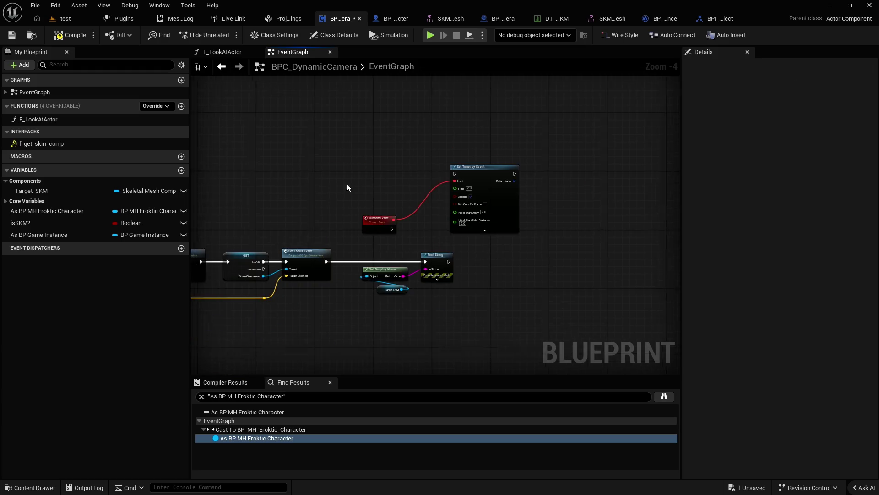
# Step: Move the CustomEvent and Set Timer by Event nodes together to the left
pyautogui.scroll(2, 367, 197)
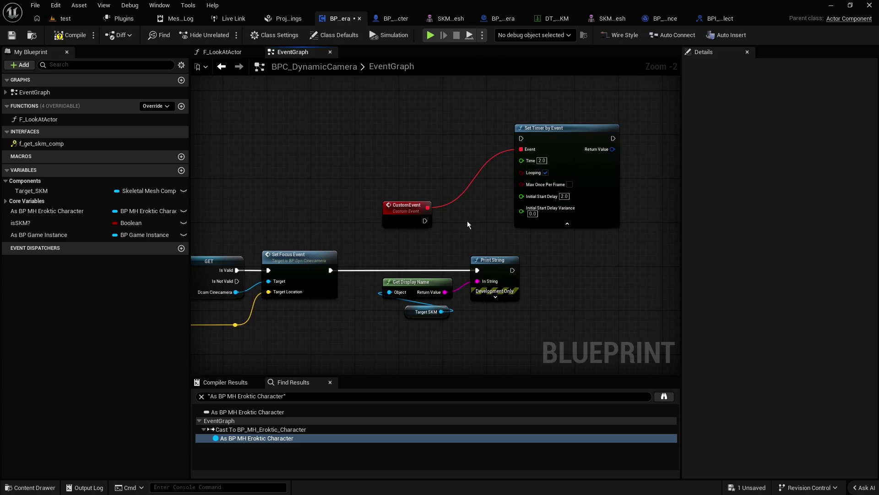
pyautogui.scroll(-2, 427, 170)
pyautogui.moveTo(407, 196); pyautogui.dragTo(443, 159)
pyautogui.keyDown('shift'); pyautogui.click(507, 155); pyautogui.keyUp('shift')
pyautogui.moveTo(507, 156); pyautogui.dragTo(336, 148)
pyautogui.click(414, 152)
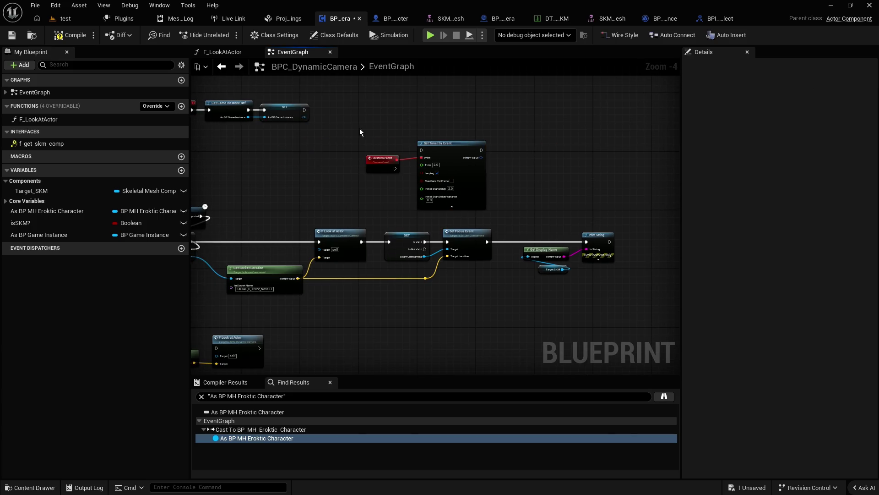
# Step: Delete the Print String, Get Display Name and Target SKM debug nodes
pyautogui.moveTo(517, 184); pyautogui.dragTo(564, 189)
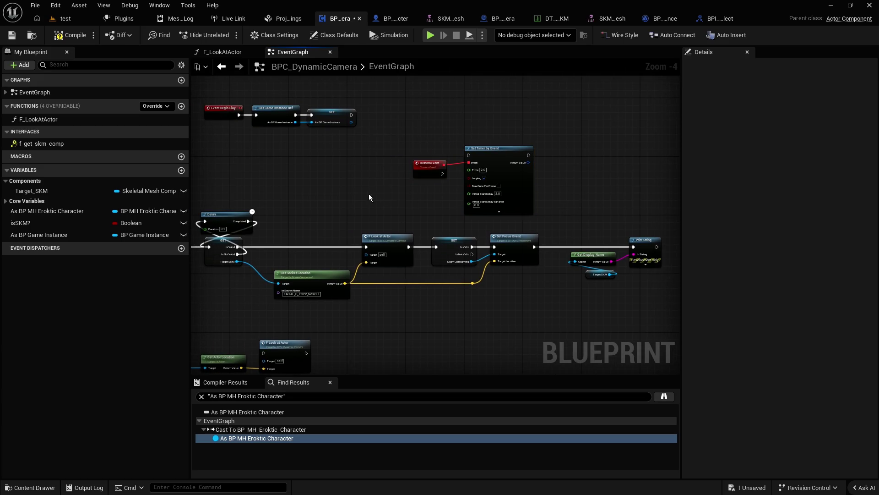
pyautogui.scroll(1, 626, 288)
pyautogui.moveTo(648, 294); pyautogui.dragTo(581, 215)
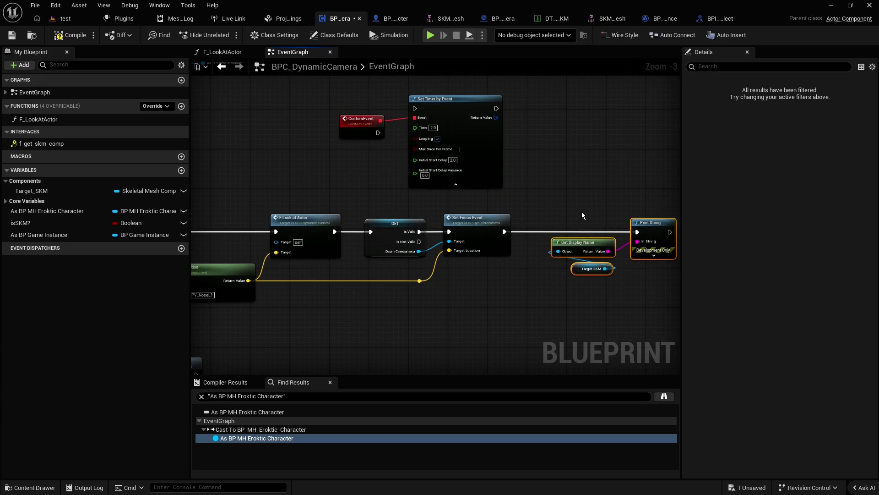
pyautogui.press('Delete')
# Step: Move the Event Begin Play, Get Game Instance and SET group to the left
pyautogui.scroll(-3, 342, 186)
pyautogui.moveTo(342, 186); pyautogui.dragTo(520, 194)
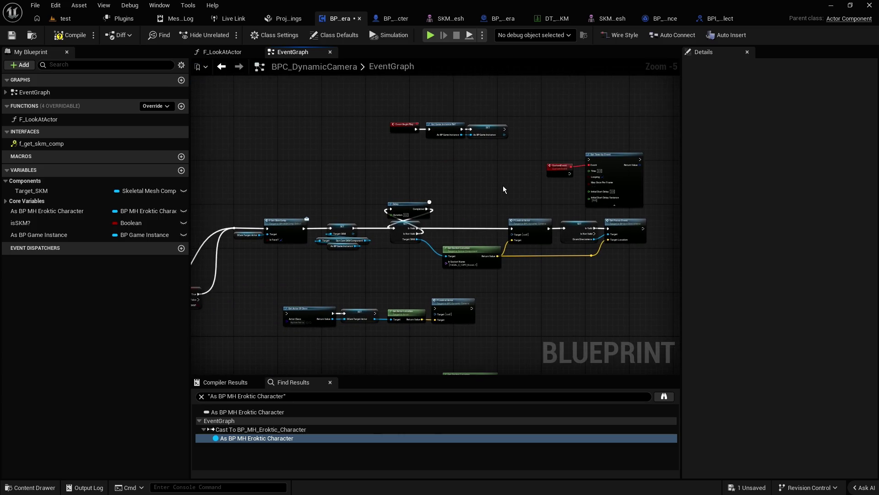
pyautogui.scroll(1, 490, 171)
pyautogui.scroll(-1, 490, 174)
pyautogui.moveTo(591, 153); pyautogui.dragTo(447, 111)
pyautogui.scroll(-1, 513, 152)
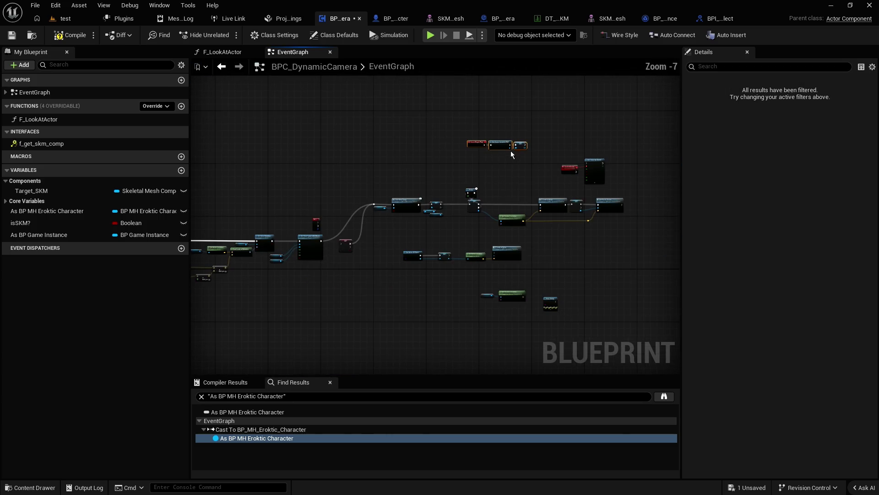
pyautogui.moveTo(499, 149)
pyautogui.mouseDown()
pyautogui.moveTo(112, 163)
pyautogui.moveTo(194, 203)
pyautogui.moveTo(226, 204)
pyautogui.moveTo(216, 216)
pyautogui.moveTo(305, 222)
pyautogui.moveTo(279, 250)
pyautogui.mouseUp()
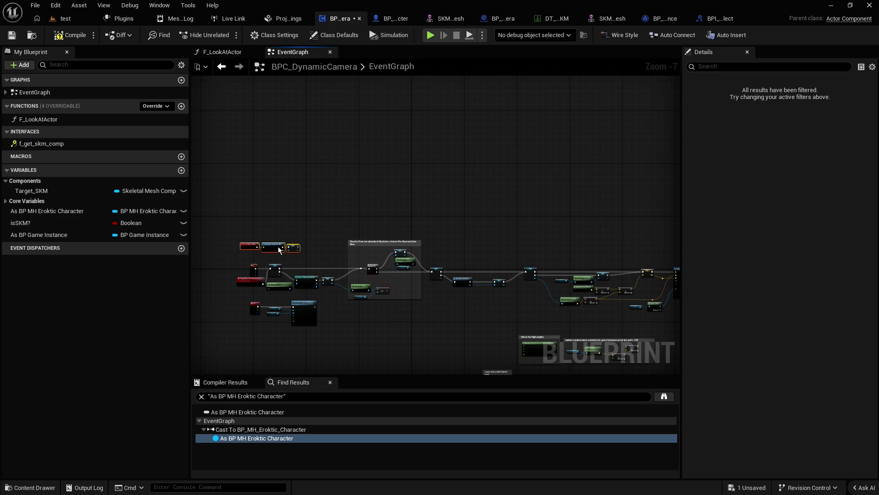
pyautogui.click(347, 210)
# Step: Tidy the SET and GET nodes and nudge As BP Game Instance down slightly
pyautogui.moveTo(347, 213)
pyautogui.mouseDown()
pyautogui.moveTo(417, 132)
pyautogui.moveTo(308, 176)
pyautogui.moveTo(332, 160)
pyautogui.mouseUp()
pyautogui.scroll(2, 333, 156)
pyautogui.scroll(2, 471, 221)
pyautogui.moveTo(471, 220); pyautogui.dragTo(419, 259)
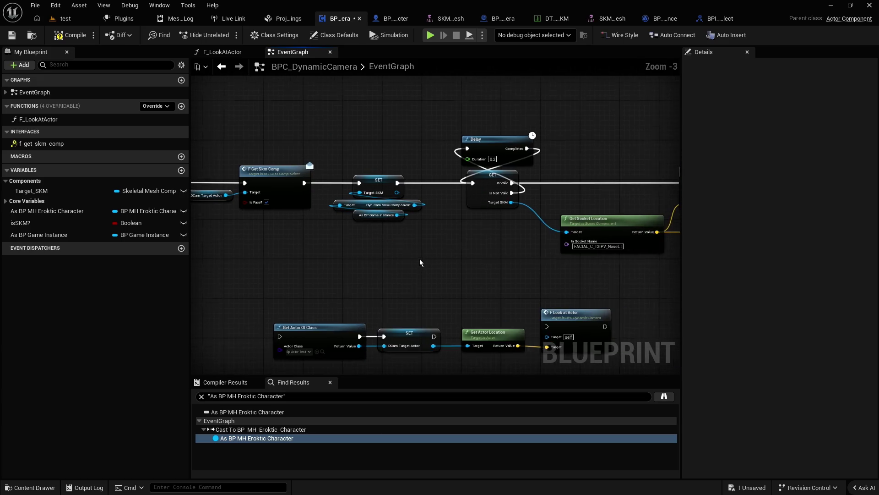
pyautogui.scroll(1, 428, 263)
pyautogui.moveTo(379, 147); pyautogui.dragTo(461, 230)
pyautogui.click(460, 268)
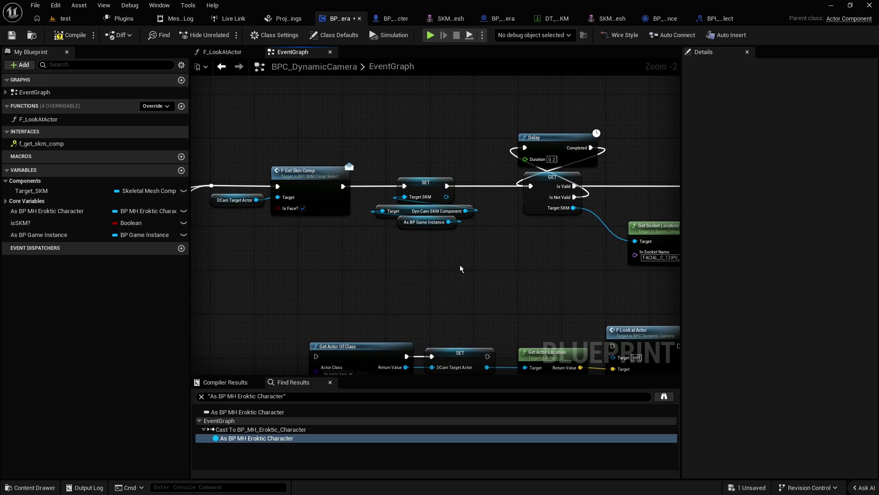
pyautogui.moveTo(404, 234); pyautogui.dragTo(405, 239)
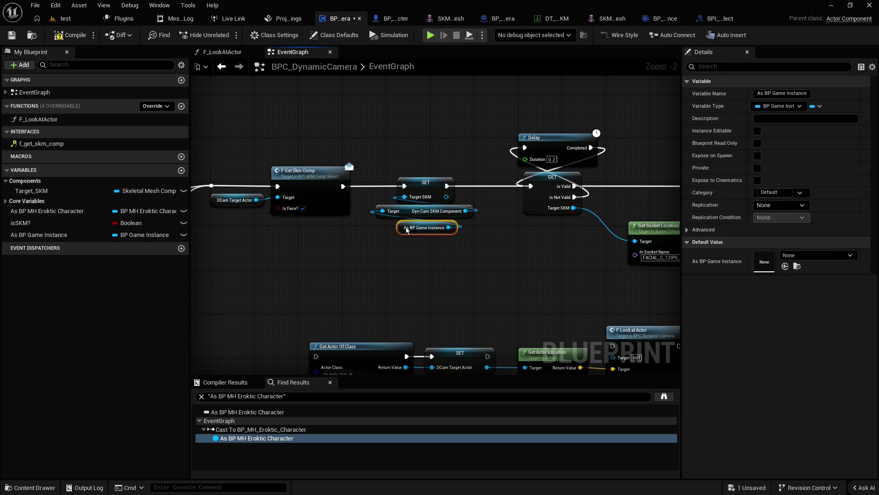
pyautogui.click(394, 235)
# Step: Select the reroute knot, then the F Get Skm Comp and DCam Target Actor nodes
pyautogui.moveTo(388, 154); pyautogui.dragTo(444, 145)
pyautogui.moveTo(281, 129)
pyautogui.mouseDown()
pyautogui.moveTo(350, 141)
pyautogui.moveTo(291, 142)
pyautogui.moveTo(344, 144)
pyautogui.mouseUp()
pyautogui.moveTo(358, 149)
pyautogui.mouseDown()
pyautogui.moveTo(375, 184)
pyautogui.moveTo(282, 183)
pyautogui.mouseUp()
pyautogui.moveTo(342, 132)
pyautogui.mouseDown()
pyautogui.moveTo(491, 226)
pyautogui.moveTo(515, 230)
pyautogui.mouseUp()
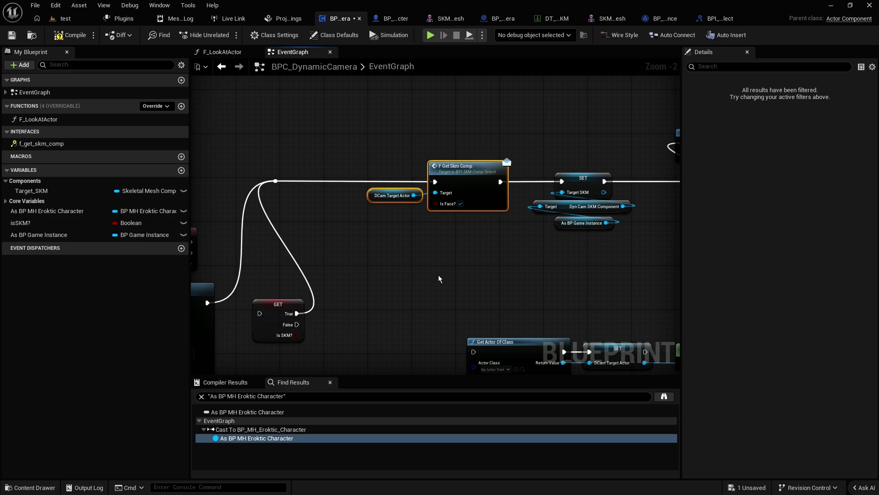
# Step: Add comments 'BPI calling SKM Actor' on the BPI call and 'SKM Actor stored call' on the SET nodes
pyautogui.write('c')
pyautogui.write('BPI')
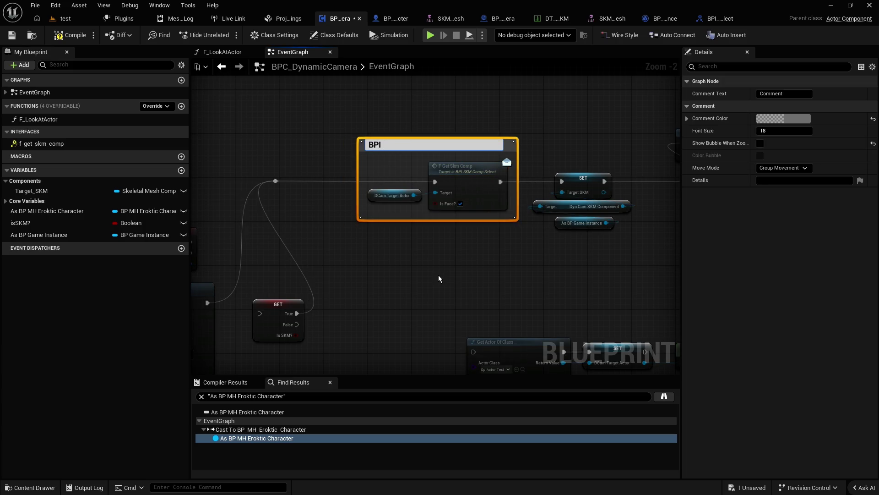
pyautogui.write('ling SKM Acto')
pyautogui.write('r')
pyautogui.press('Return')
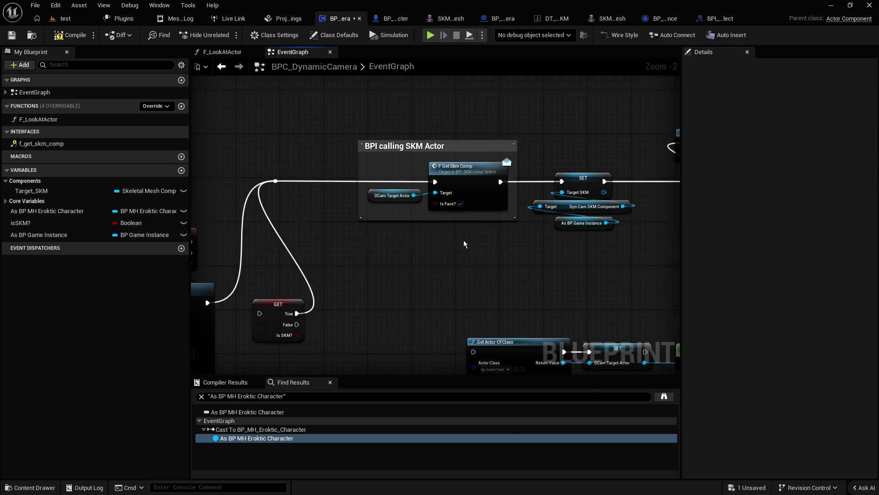
pyautogui.moveTo(443, 142); pyautogui.dragTo(535, 236)
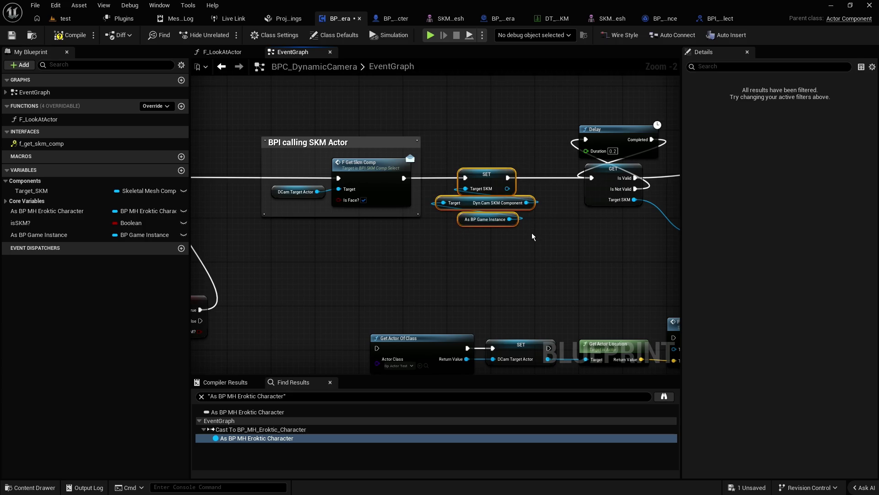
pyautogui.write('cSL')
pyautogui.press('BackSpace')
pyautogui.write('KM Act')
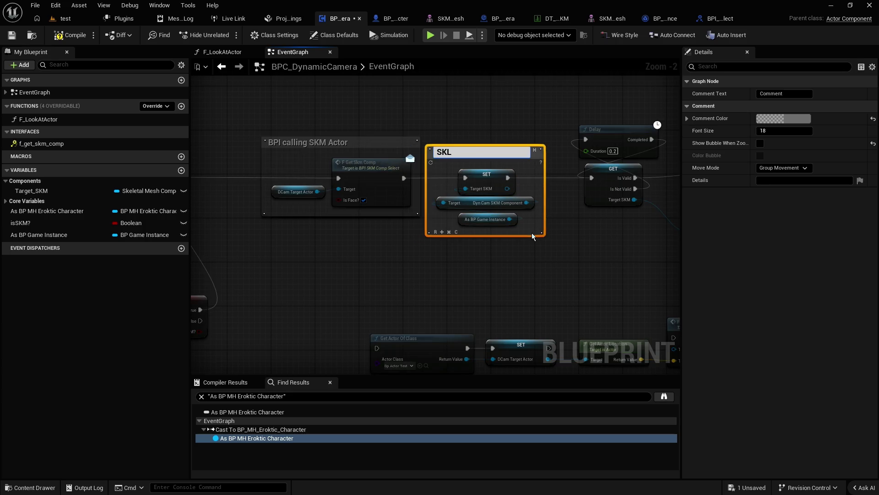
pyautogui.write('or store')
pyautogui.write('d')
pyautogui.write('call')
pyautogui.press('Return')
# Step: Inspect Get Socket Location and F Look at Actor, then move As BP Game Instance into Core Variables
pyautogui.click(520, 253)
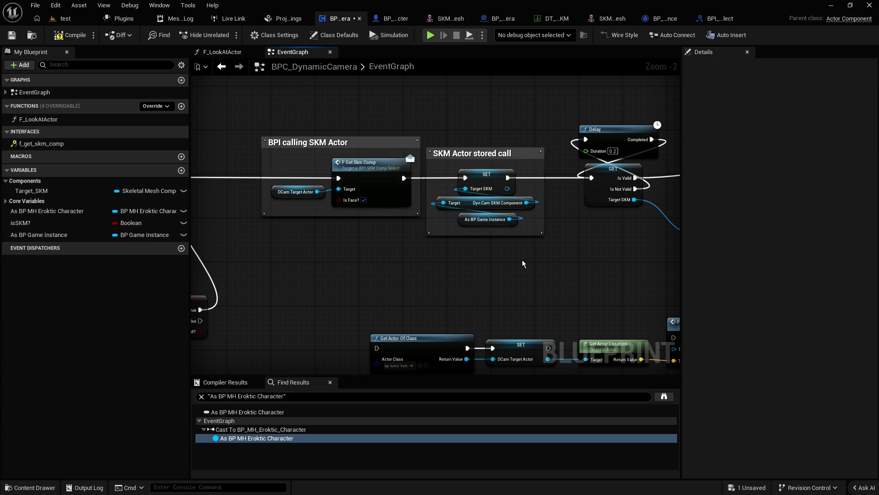
pyautogui.moveTo(545, 260)
pyautogui.mouseDown()
pyautogui.moveTo(442, 253)
pyautogui.moveTo(500, 254)
pyautogui.mouseUp()
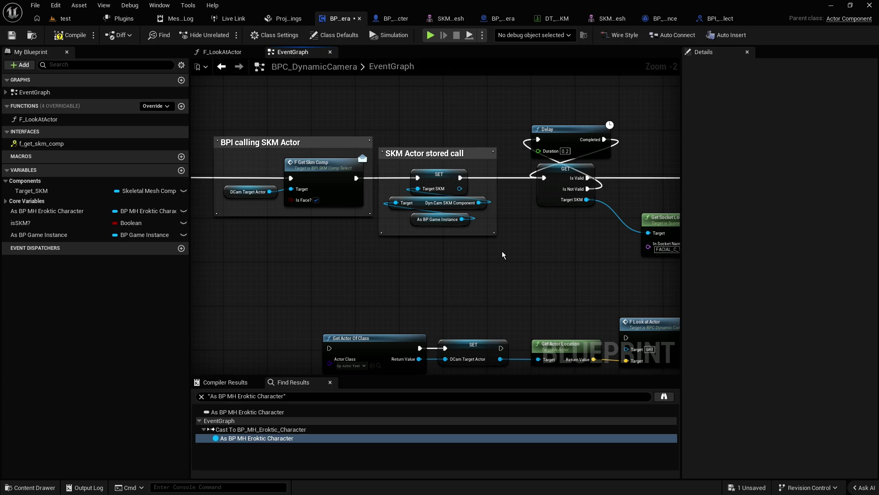
pyautogui.moveTo(553, 248)
pyautogui.mouseDown()
pyautogui.moveTo(561, 249)
pyautogui.moveTo(386, 241)
pyautogui.moveTo(397, 260)
pyautogui.moveTo(344, 263)
pyautogui.moveTo(487, 260)
pyautogui.moveTo(475, 239)
pyautogui.moveTo(468, 247)
pyautogui.mouseUp()
pyautogui.rightClick(390, 254)
pyautogui.click(362, 247)
pyautogui.scroll(-2, 344, 263)
pyautogui.scroll(2, 467, 247)
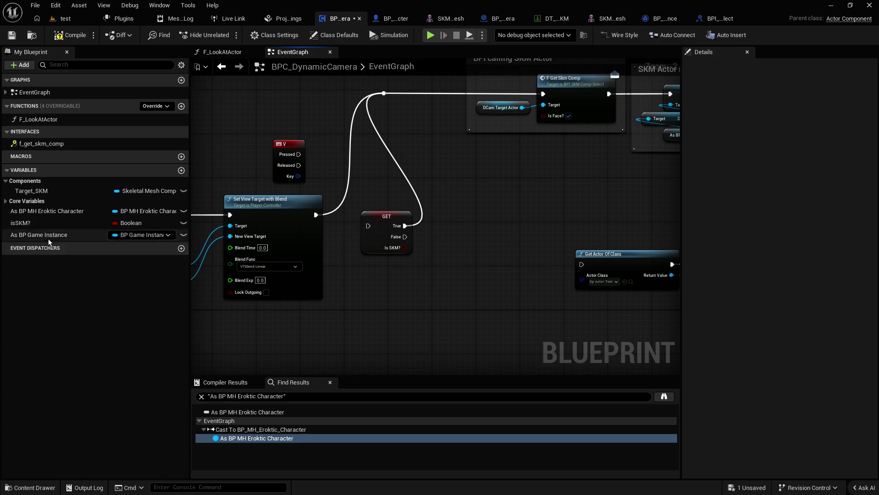
pyautogui.moveTo(36, 236); pyautogui.dragTo(29, 201)
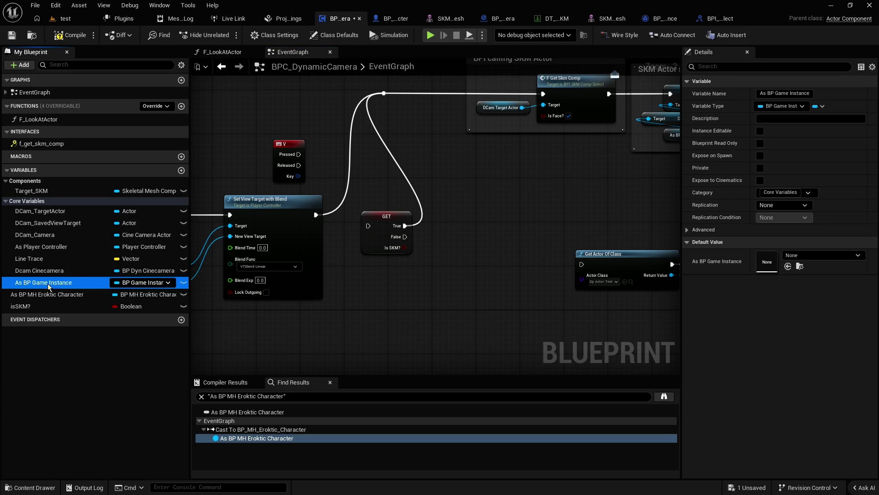
# Step: Add a new variable named Data Table SKM Target Actor
pyautogui.click(23, 201)
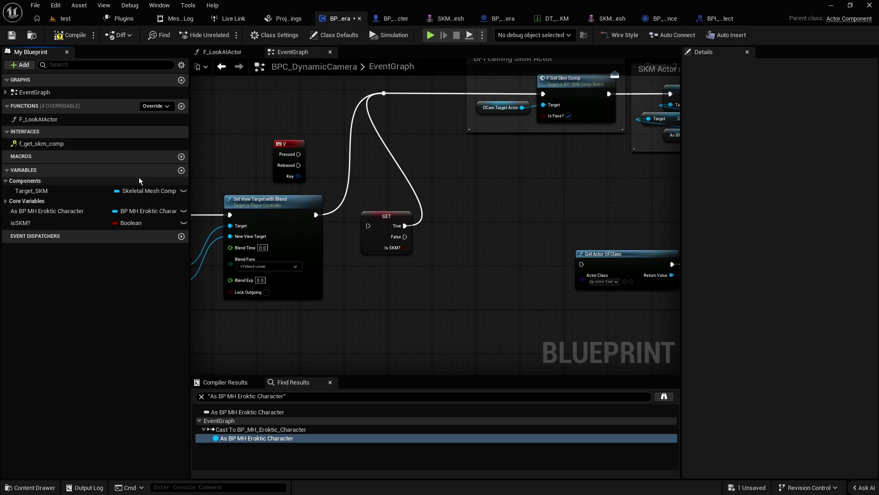
pyautogui.click(181, 170)
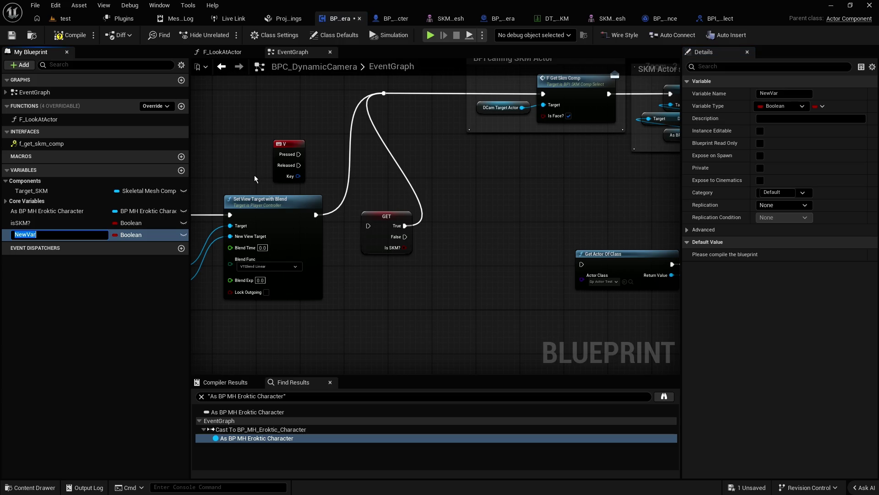
pyautogui.write('D')
pyautogui.write('ata Table')
pyautogui.write(' SKM Targe')
pyautogui.press('Return')
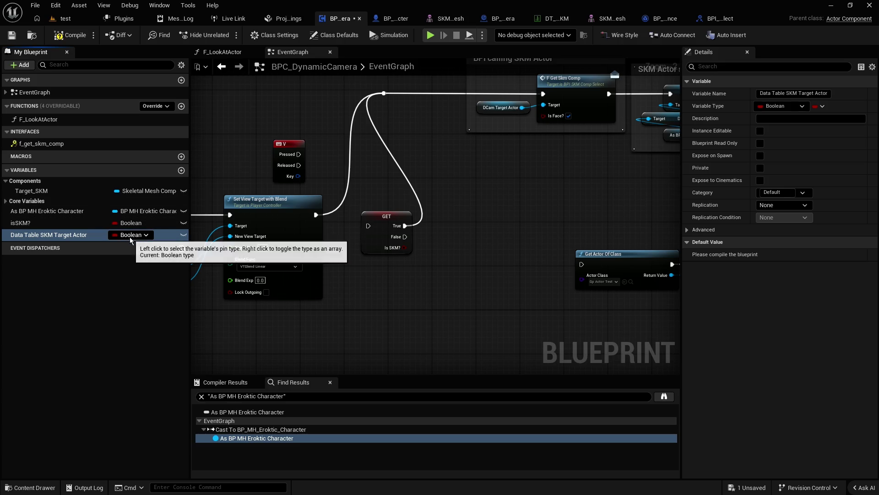
# Step: Set the Data Table SKM Target Actor variable's type to Data Table
pyautogui.click(130, 237)
pyautogui.write('data table')
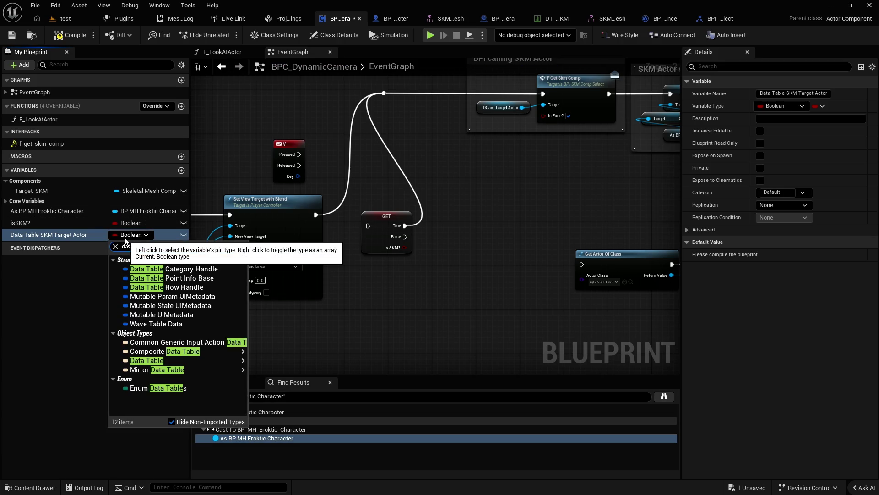
pyautogui.click(454, 370)
pyautogui.hotkey('ctrl', 'space')
pyautogui.hotkey('ctrl', 'space')
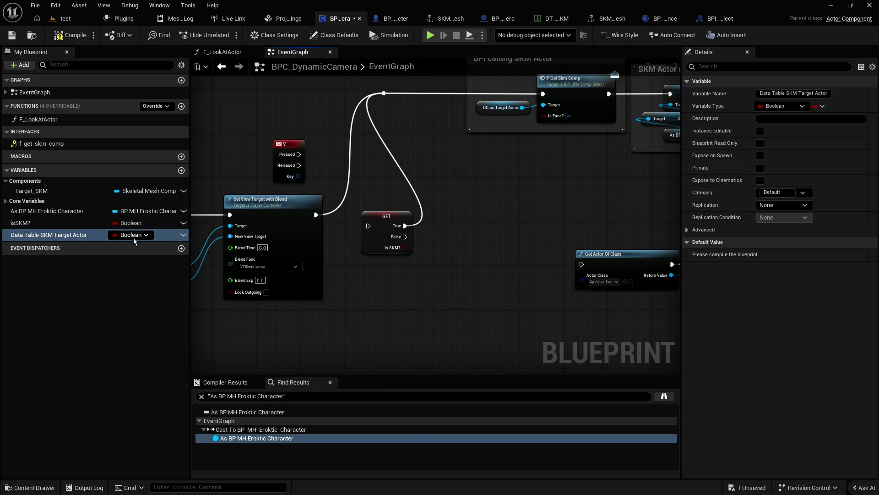
pyautogui.click(131, 236)
pyautogui.write('dt d')
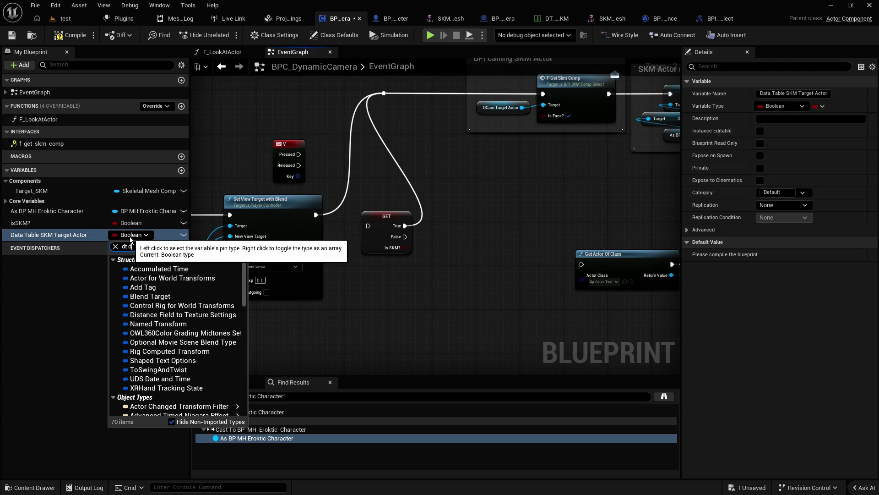
pyautogui.press('BackSpace')
pyautogui.press('BackSpace')
pyautogui.write('sk')
pyautogui.press('BackSpace')
pyautogui.press('BackSpace')
pyautogui.press('BackSpace')
pyautogui.write('data')
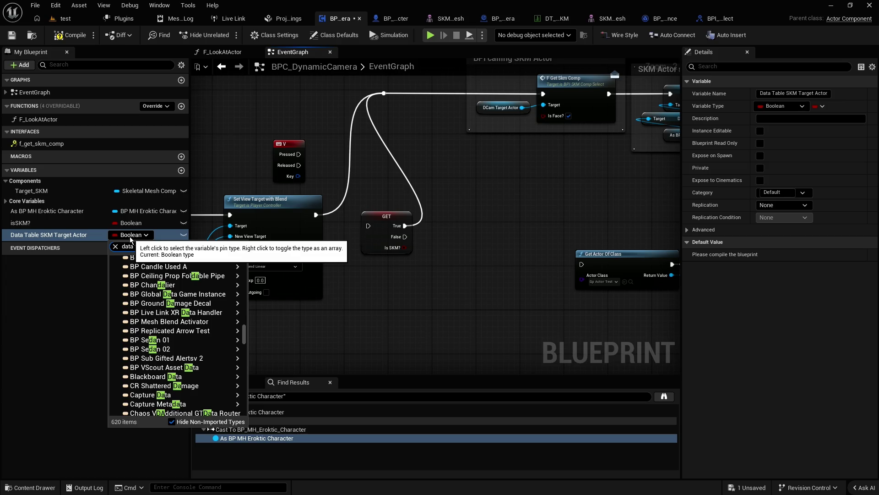
pyautogui.write(' table')
pyautogui.moveTo(206, 355)
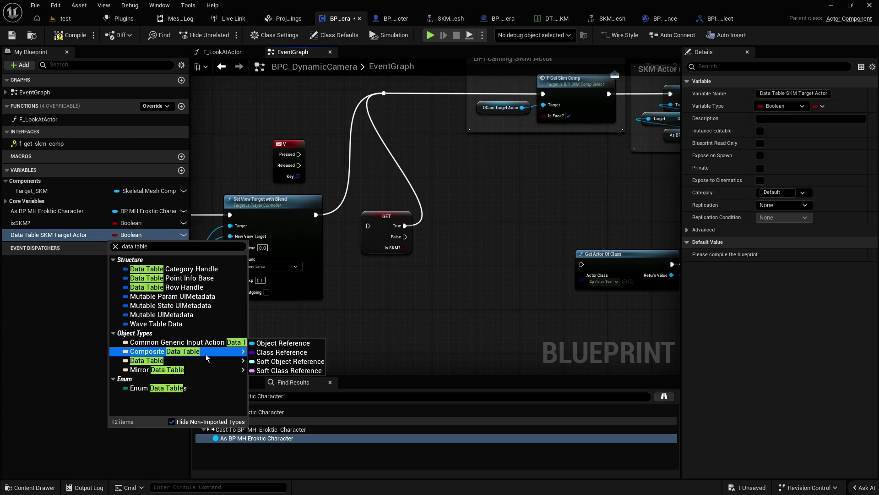
pyautogui.click(255, 359)
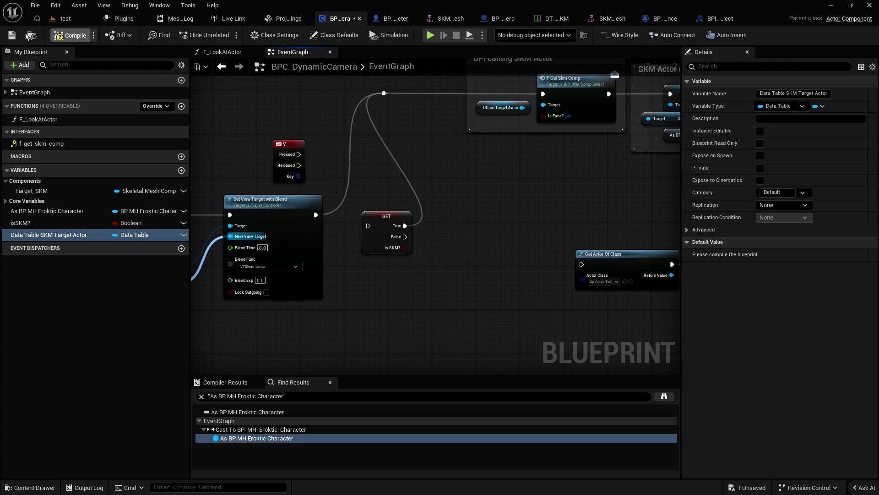
# Step: Compile, set the variable's default value to DT_TargetActor_SKM, and compile again
pyautogui.click(12, 35)
pyautogui.click(790, 255)
pyautogui.write('d')
pyautogui.write('t d')
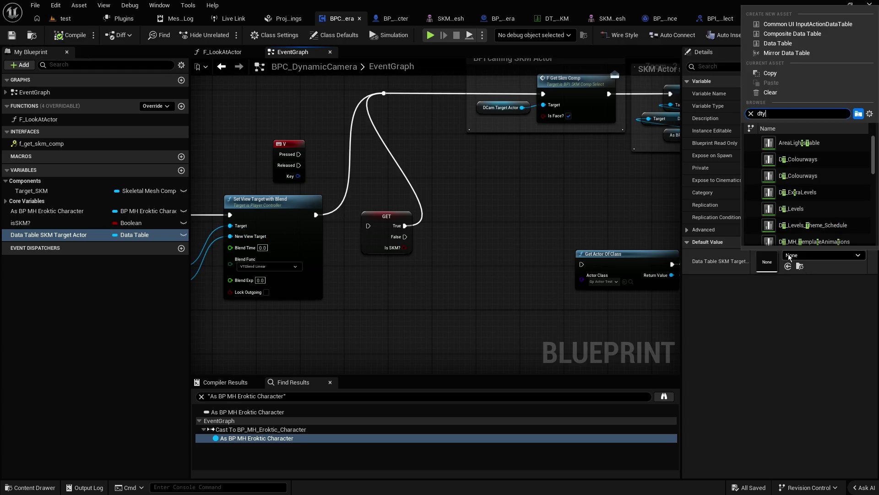
pyautogui.write('yn')
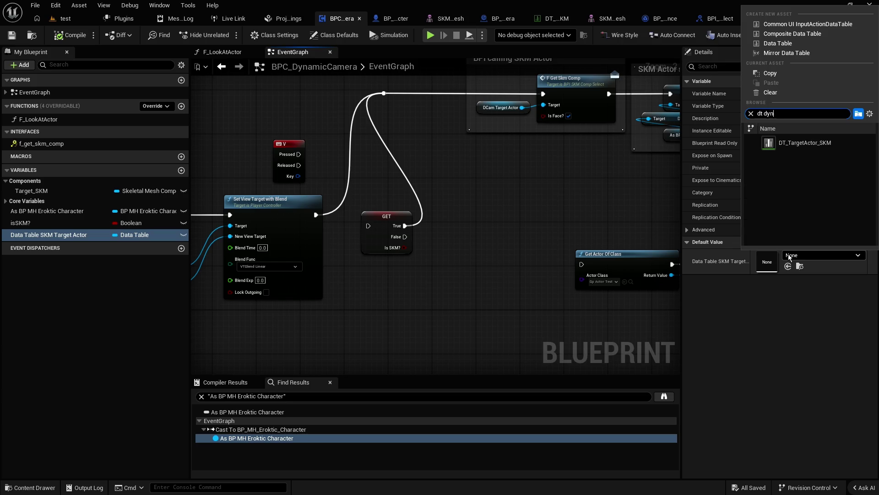
pyautogui.click(788, 147)
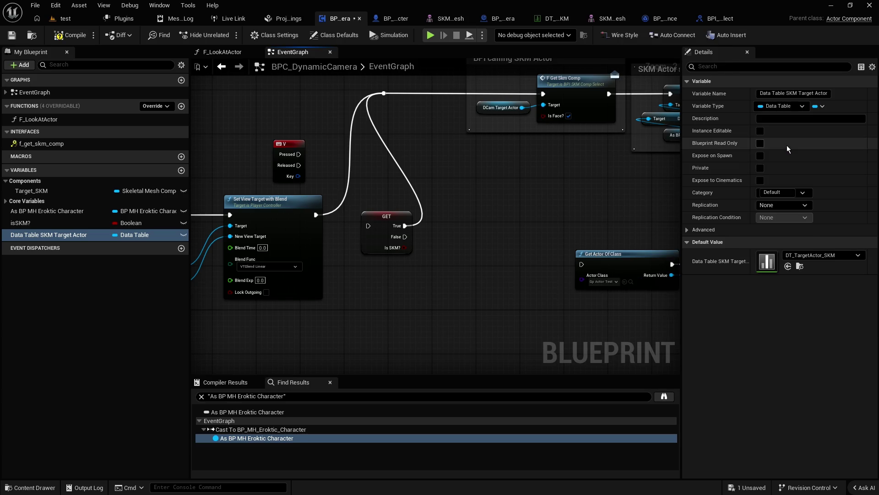
pyautogui.click(70, 35)
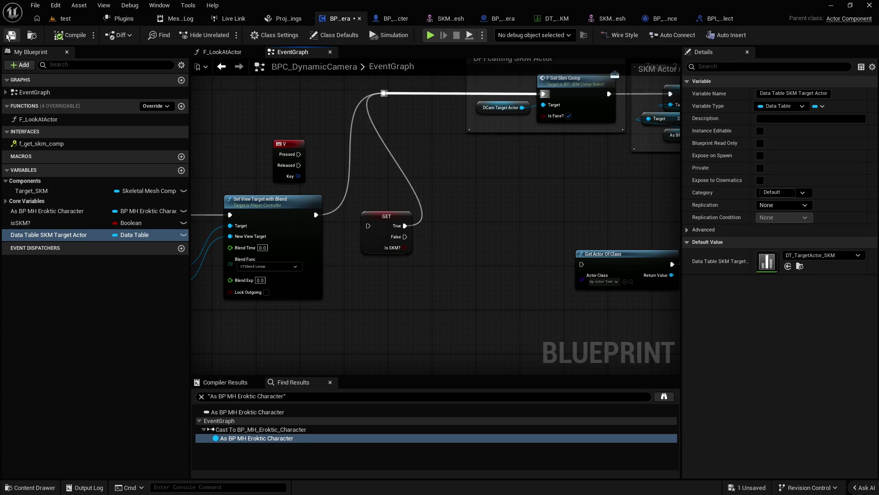
# Step: Drop Data Table SKM Target Actor into the event graph as a Get node, dismissing the stray action menu
pyautogui.scroll(-4, 366, 194)
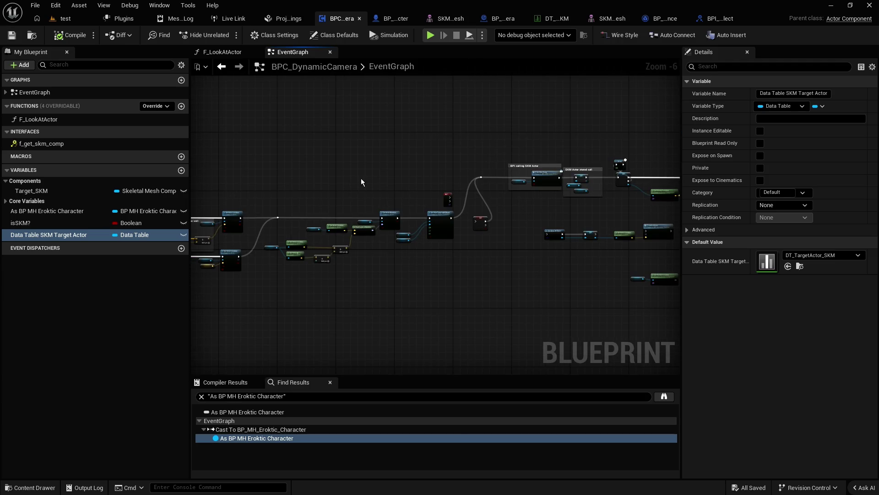
pyautogui.moveTo(358, 178); pyautogui.dragTo(348, 195)
pyautogui.moveTo(57, 242); pyautogui.dragTo(304, 177)
pyautogui.click(321, 190)
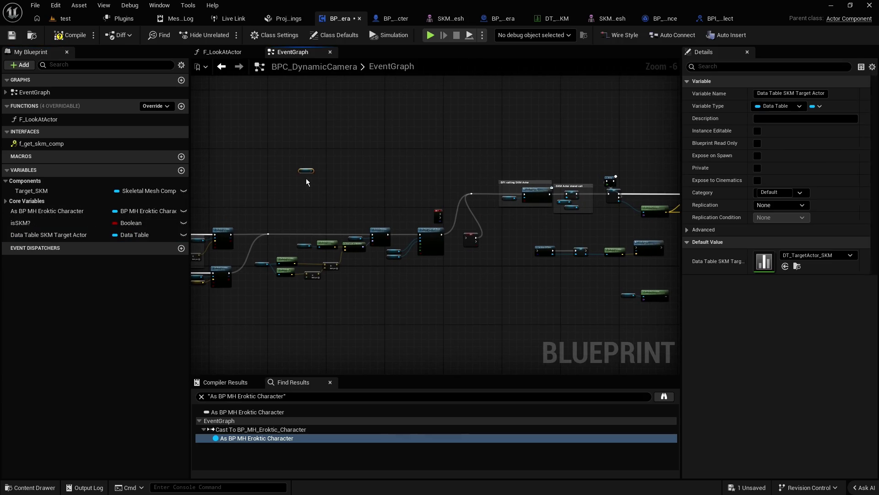
pyautogui.scroll(6, 307, 177)
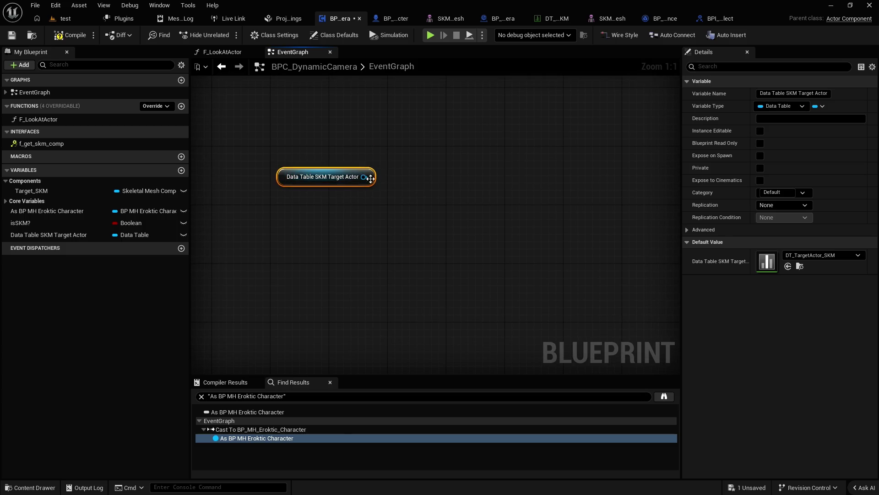
pyautogui.moveTo(372, 178); pyautogui.dragTo(388, 162)
pyautogui.scroll(-5, 476, 250)
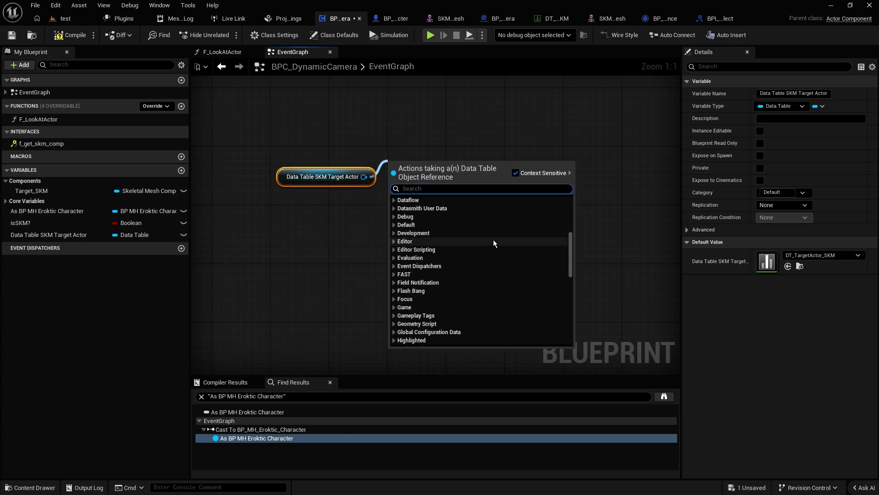
pyautogui.moveTo(571, 251)
pyautogui.mouseDown()
pyautogui.moveTo(573, 356)
pyautogui.moveTo(567, 196)
pyautogui.mouseUp()
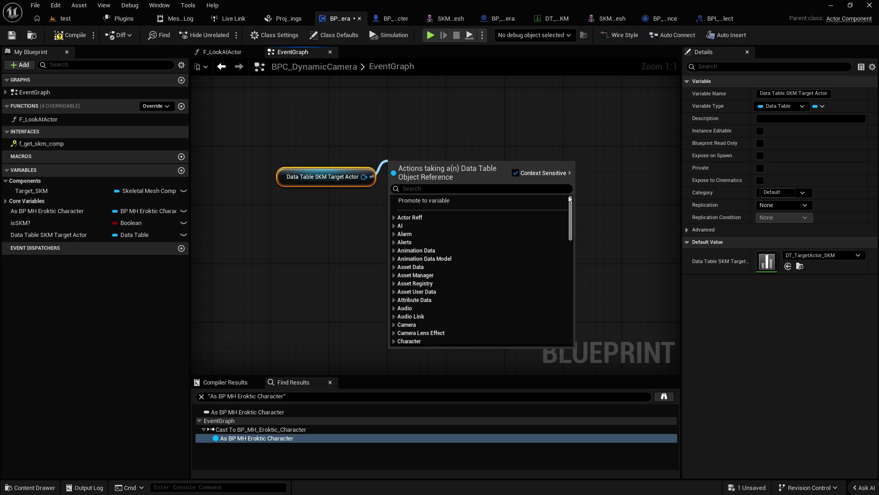
pyautogui.click(521, 111)
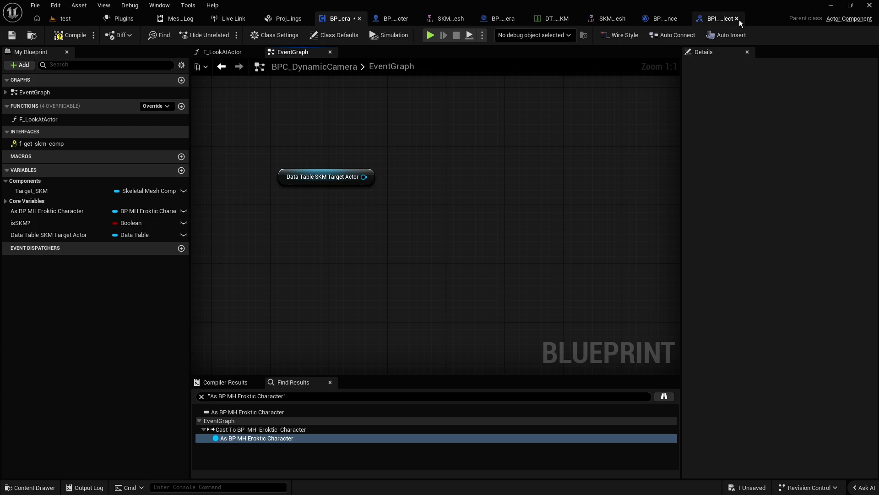
# Step: Close the blueprint interface editor and inspect BP_GameInstance's graph
pyautogui.click(737, 19)
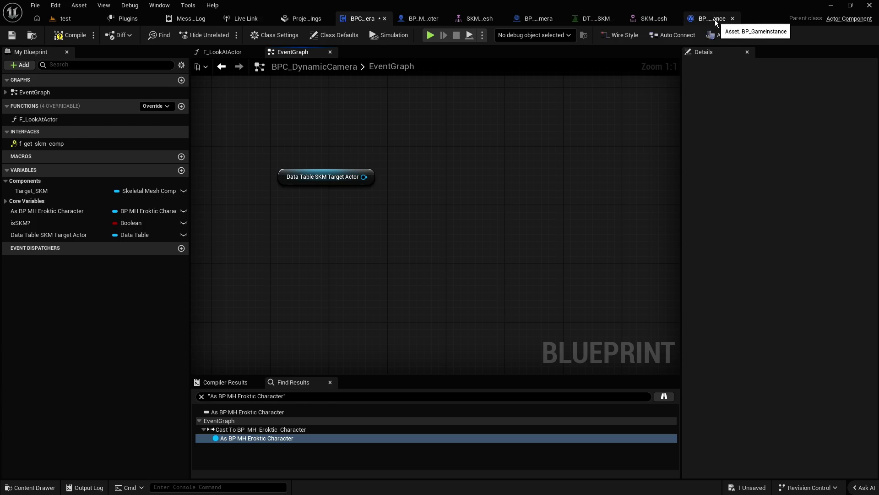
pyautogui.click(715, 21)
pyautogui.scroll(4, 369, 168)
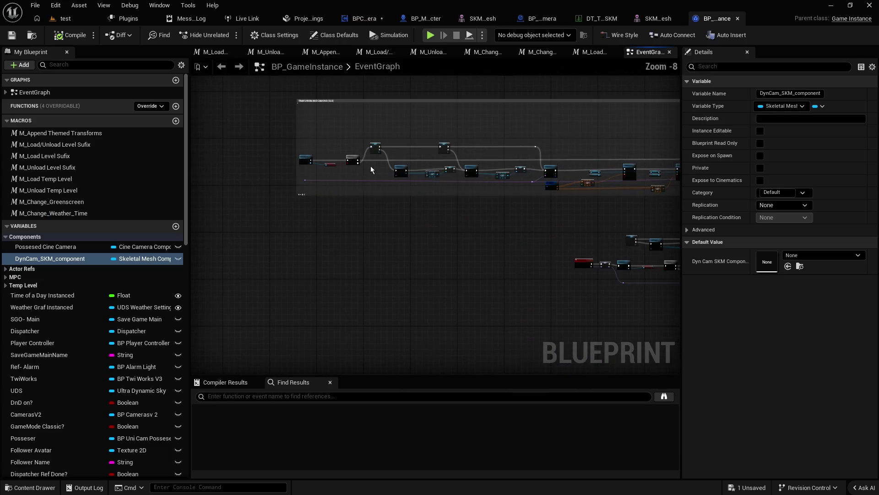
pyautogui.scroll(4, 375, 168)
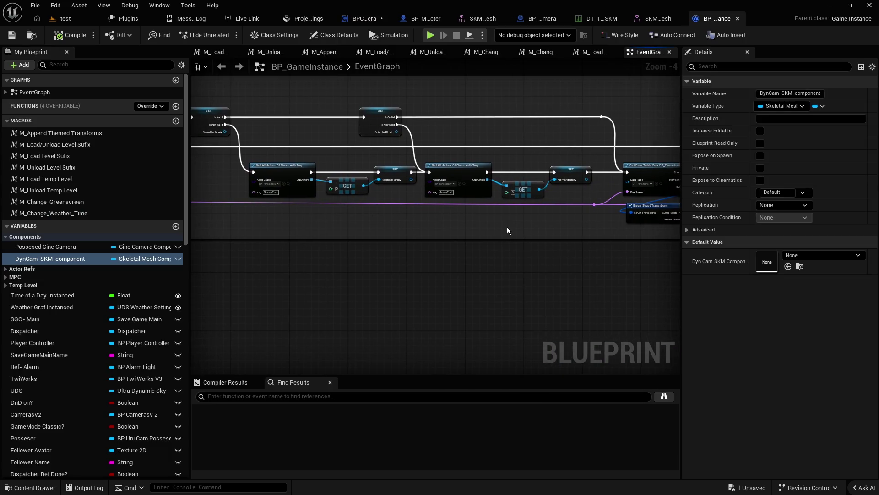
pyautogui.scroll(3, 470, 209)
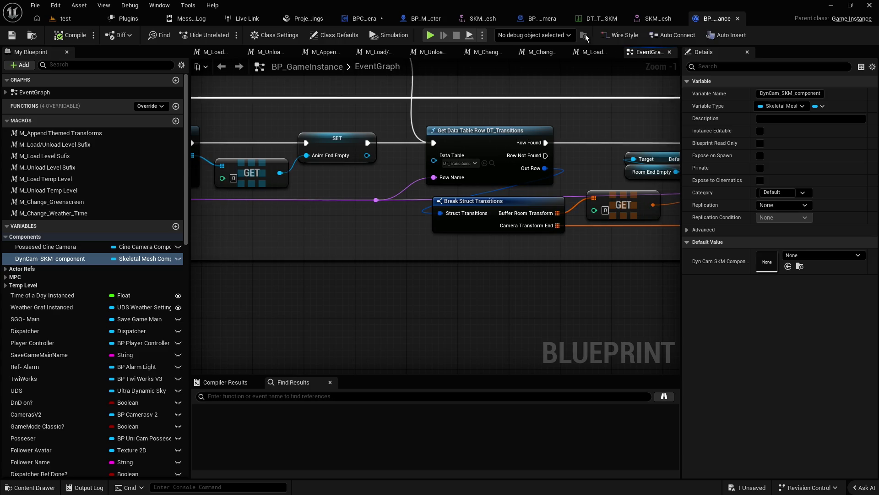
# Step: Glance at BP_Dyn_Cinecamera, then return to BPC_DynamicCamera and select Data Table SKM Target Actor
pyautogui.click(543, 20)
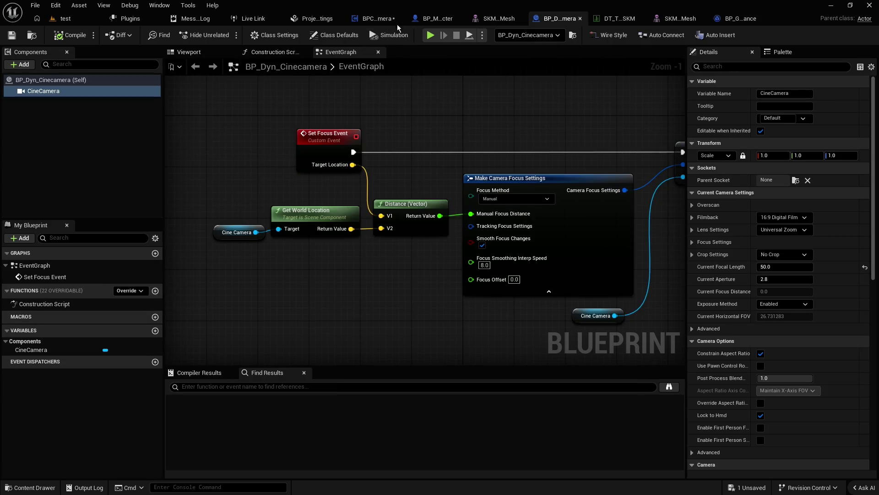
pyautogui.click(372, 19)
pyautogui.click(56, 235)
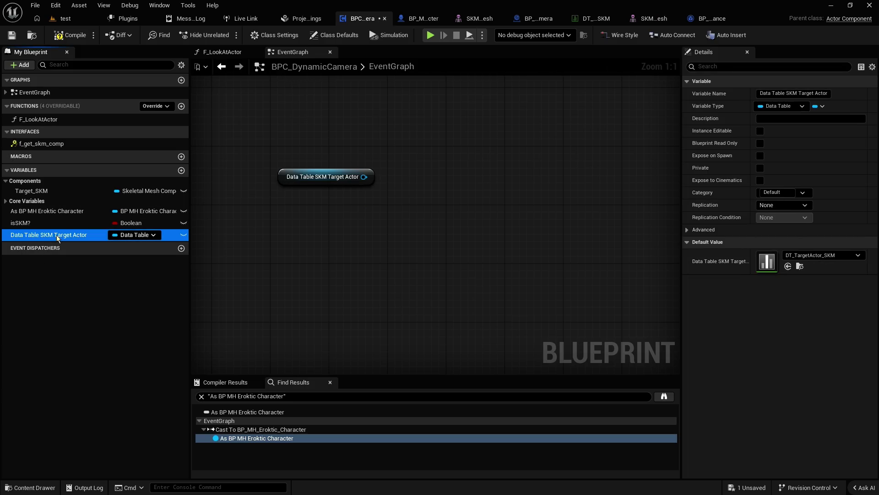
# Step: Delete the Data Table SKM Target Actor variable, confirming removal despite its use
pyautogui.press('Delete')
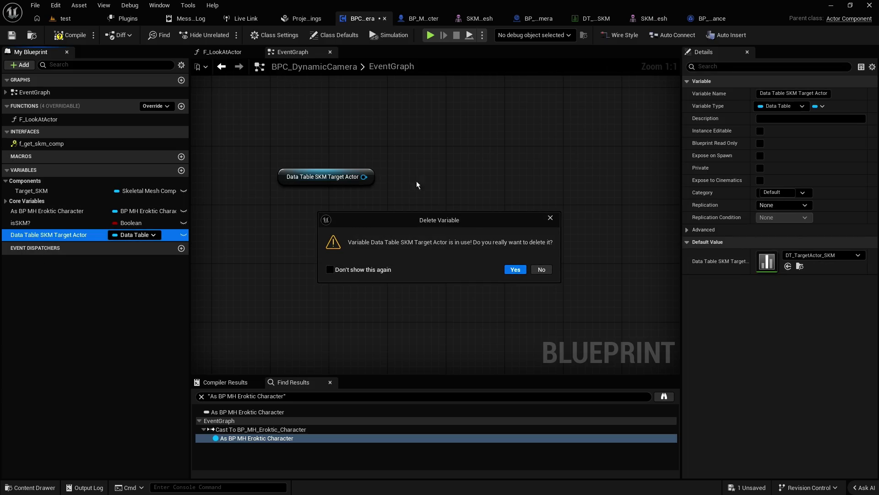
pyautogui.click(515, 269)
pyautogui.click(62, 238)
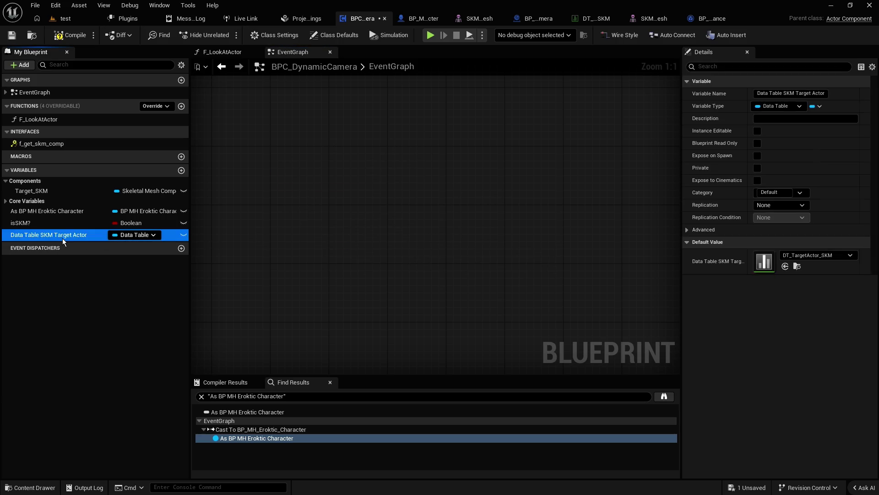
pyautogui.press('Delete')
# Step: Add a Get Data Table Row Names node reading DT_TargetActor_SKM
pyautogui.rightClick(356, 251)
pyautogui.write('get')
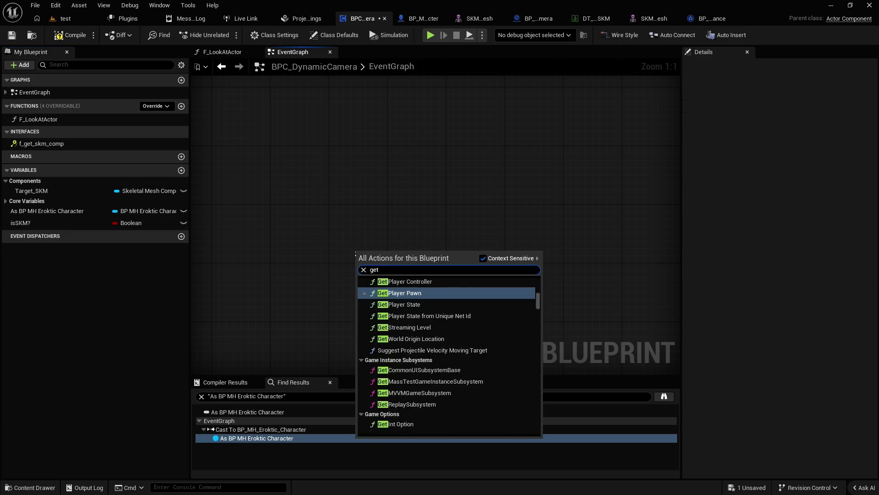
pyautogui.write(' data table row')
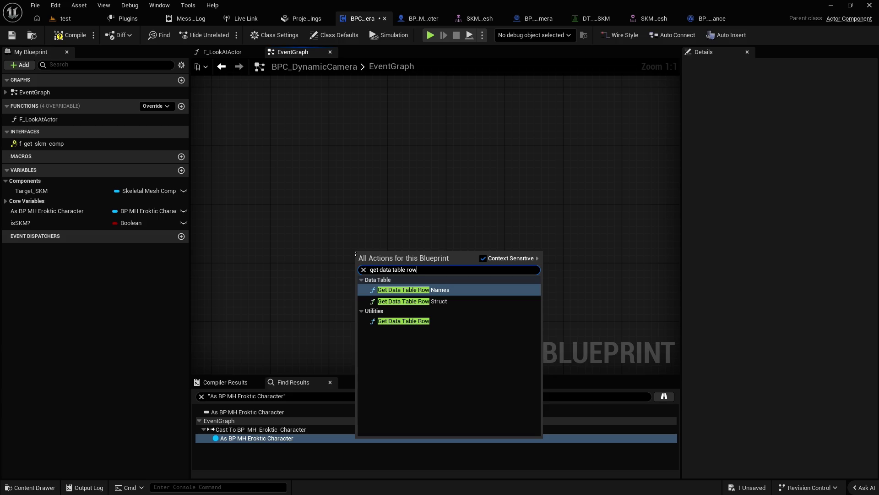
pyautogui.press('Return')
pyautogui.moveTo(410, 213); pyautogui.dragTo(388, 179)
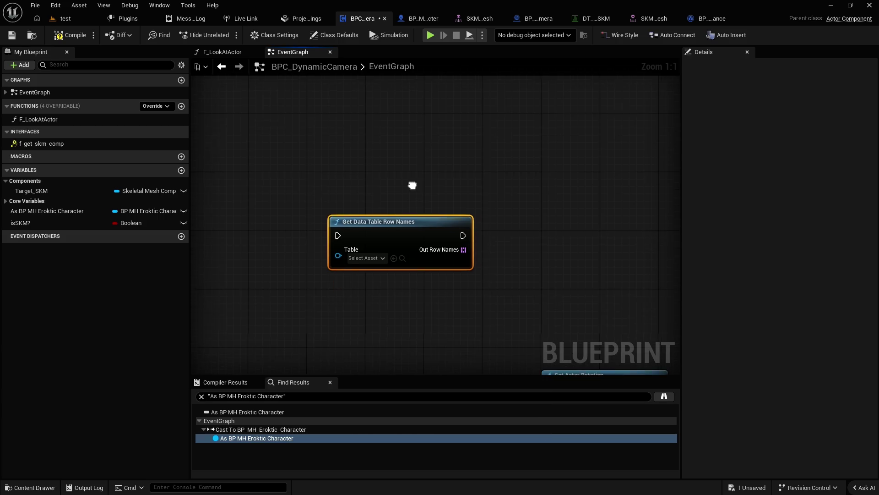
pyautogui.click(366, 257)
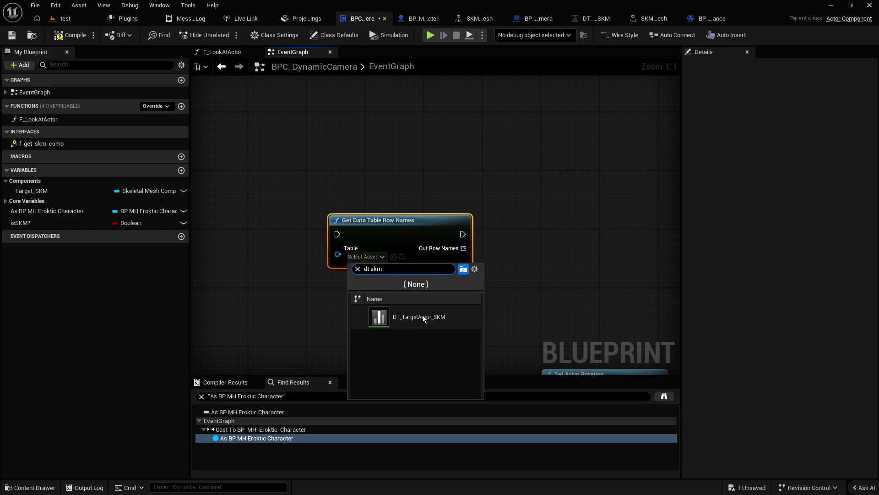
pyautogui.click(423, 316)
pyautogui.scroll(-4, 447, 266)
pyautogui.scroll(3, 590, 303)
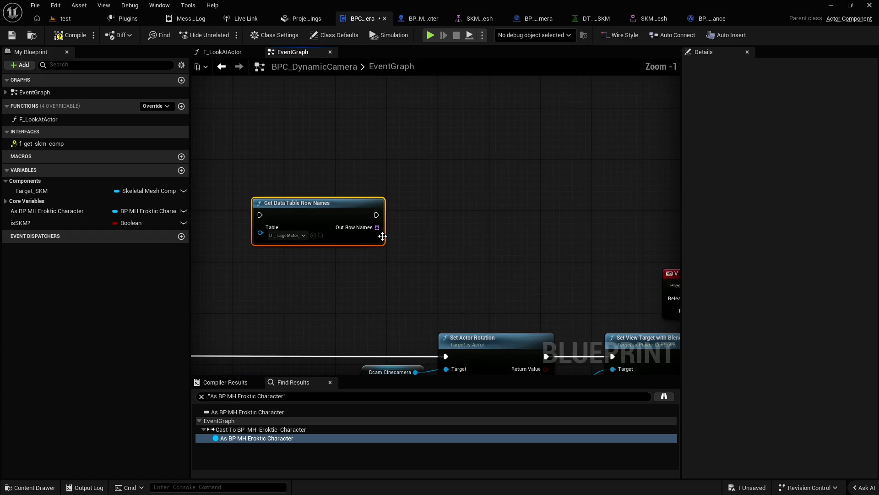
# Step: Compile and save, and move the Get Data Table Row Names node up-left
pyautogui.click(78, 37)
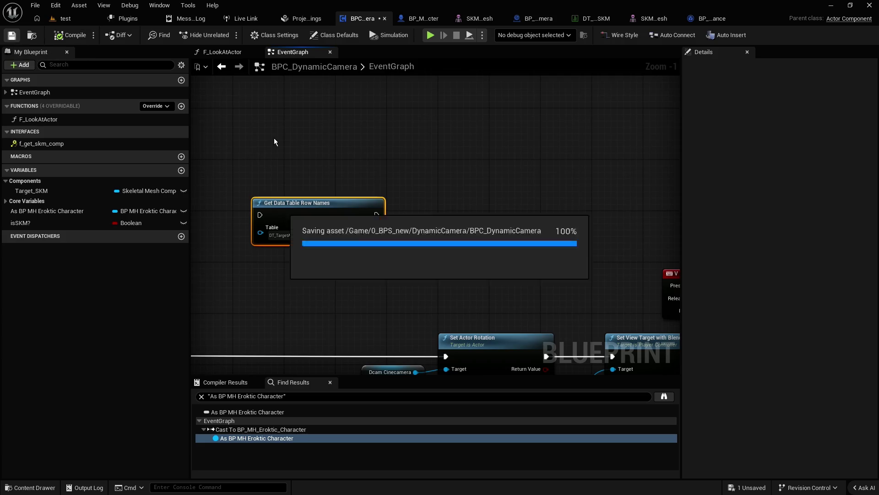
pyautogui.moveTo(364, 207)
pyautogui.mouseDown()
pyautogui.moveTo(351, 162)
pyautogui.moveTo(417, 192)
pyautogui.mouseUp()
pyautogui.press('Escape')
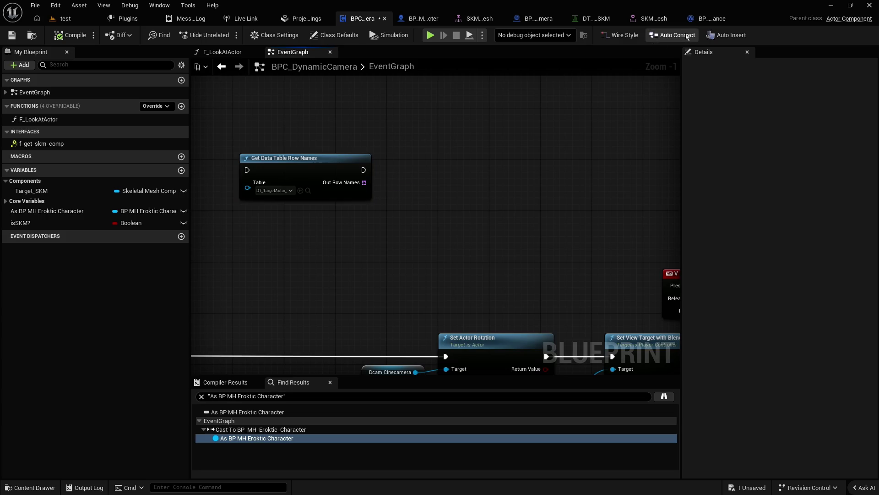
pyautogui.click(714, 18)
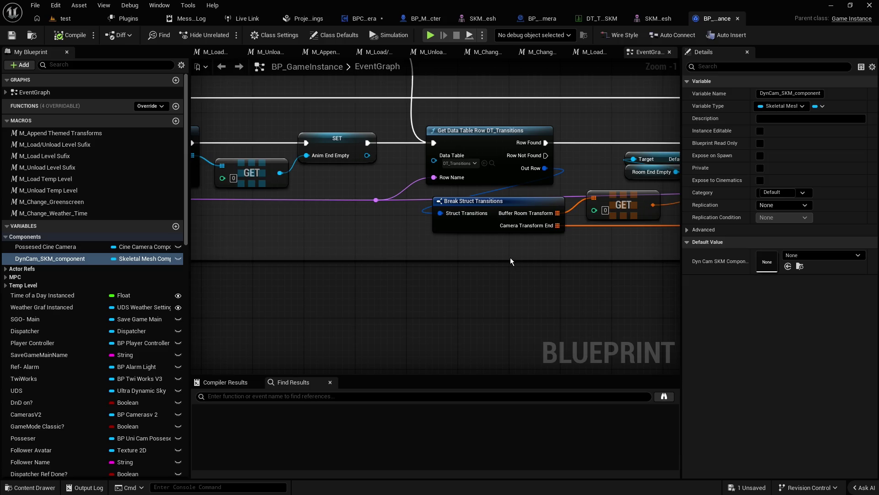
pyautogui.moveTo(478, 238); pyautogui.dragTo(415, 239)
pyautogui.click(660, 18)
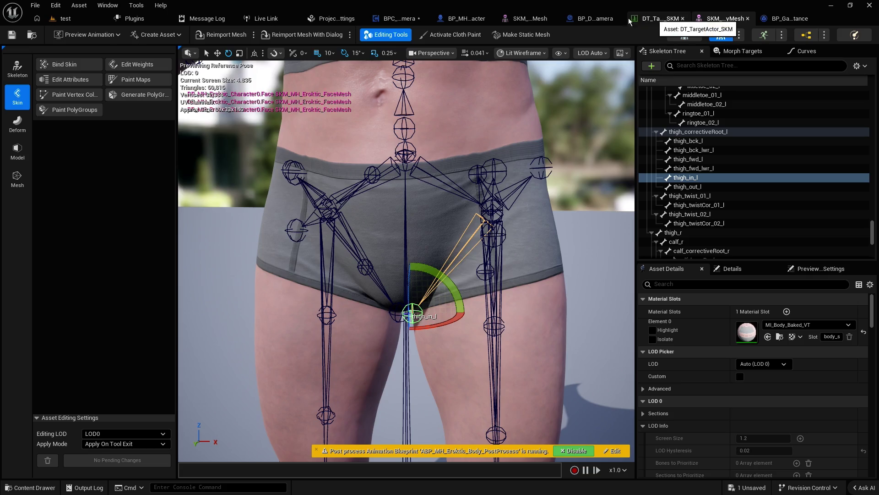
pyautogui.click(392, 20)
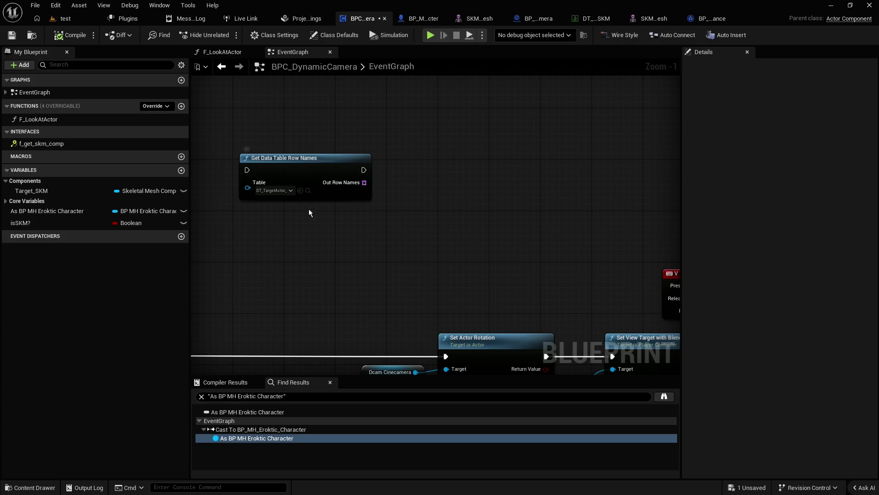
pyautogui.rightClick(298, 230)
# Step: Search for data table nodes, undoing an accidentally added Get Data Table Row Struct node
pyautogui.write('get data teble')
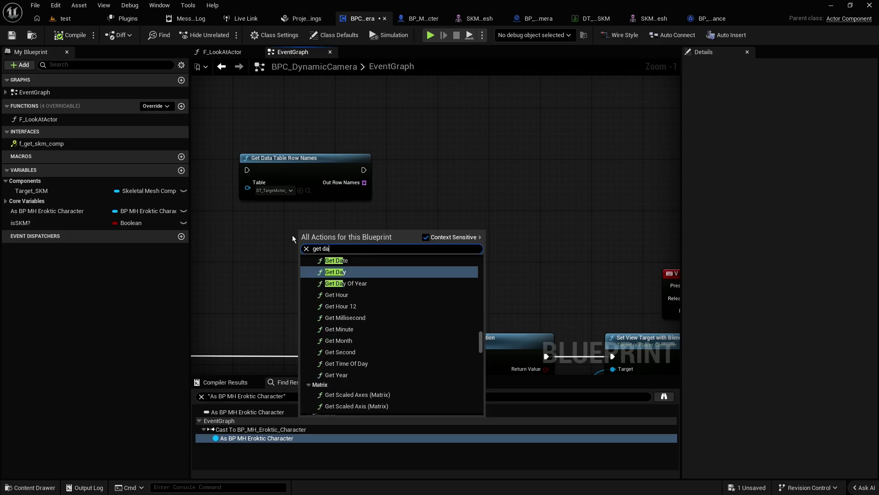
pyautogui.hotkey('ctrl', 'shift', 'Left')
pyautogui.hotkey('ctrl', 'shift', 'Left')
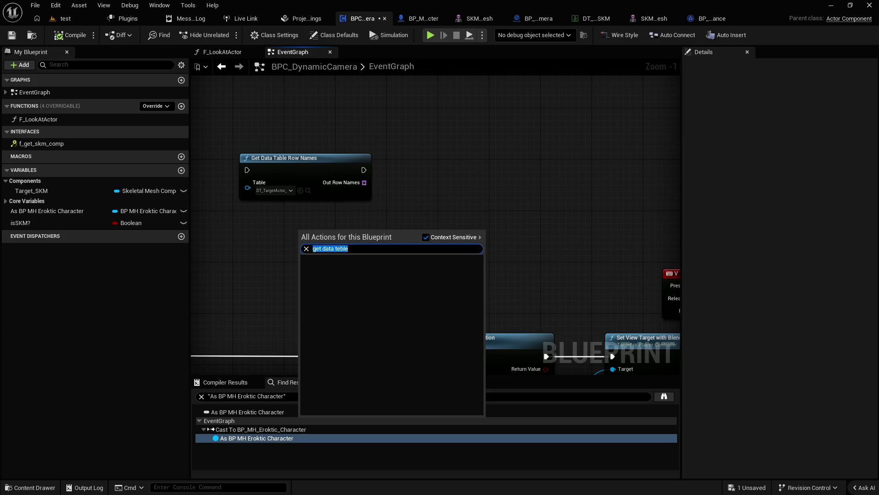
pyautogui.write('data table')
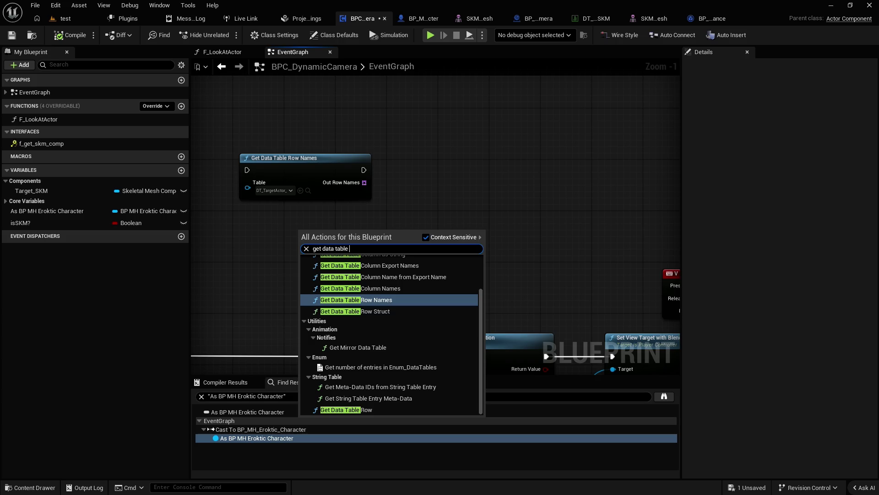
pyautogui.scroll(2, 357, 284)
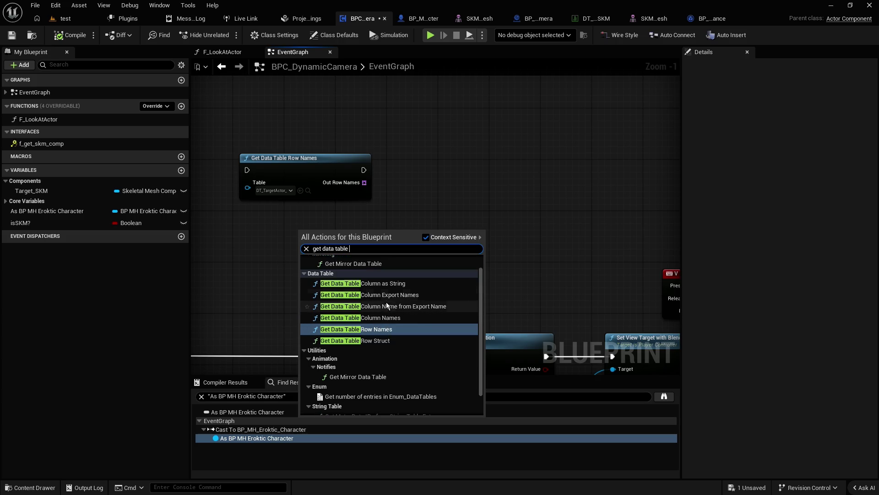
pyautogui.click(377, 341)
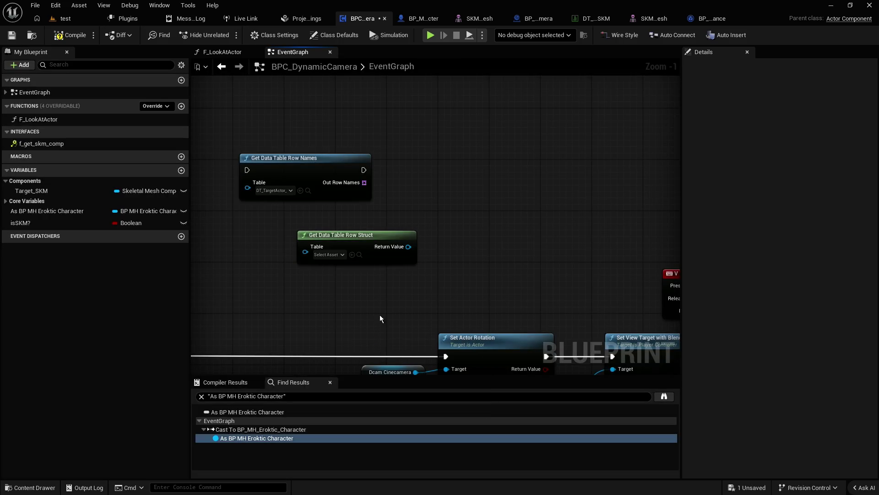
pyautogui.hotkey('ctrl', 'z')
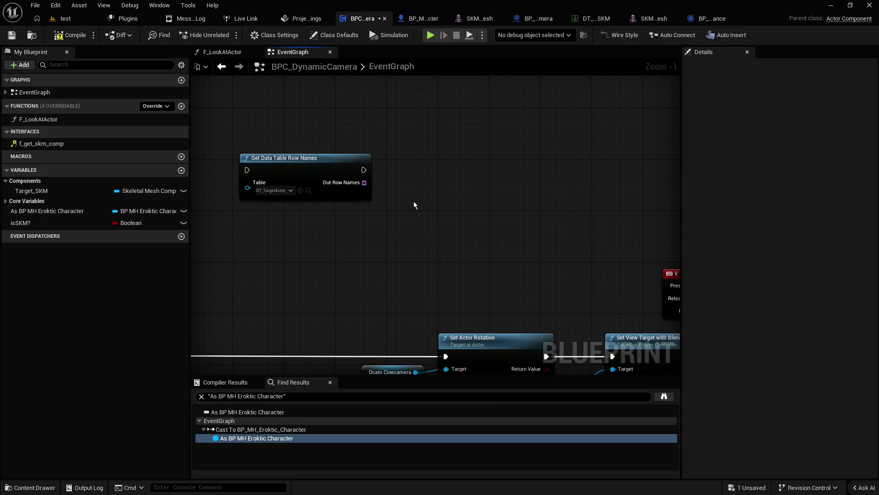
# Step: Add a Get Data Table Row node and delete the old Get Data Table Row Names node
pyautogui.rightClick(414, 202)
pyautogui.write('get data table')
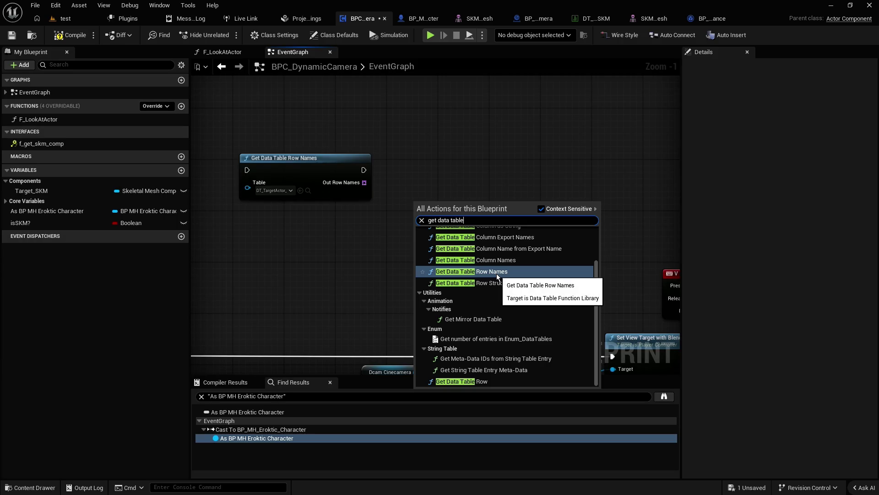
pyautogui.scroll(3, 499, 275)
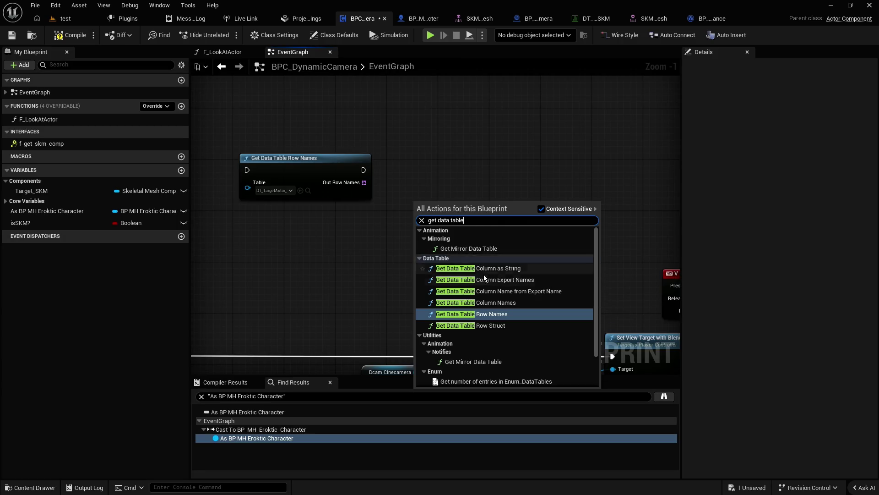
pyautogui.scroll(-3, 493, 293)
pyautogui.click(458, 381)
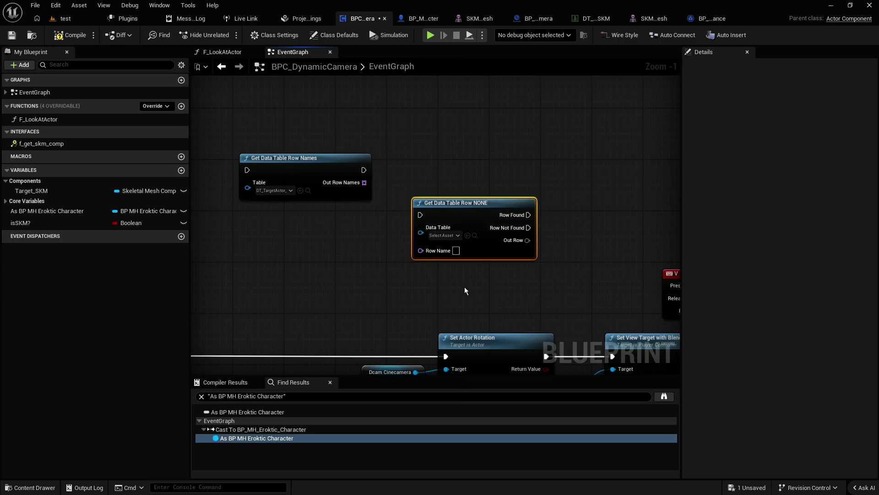
pyautogui.click(321, 158)
pyautogui.press('Delete')
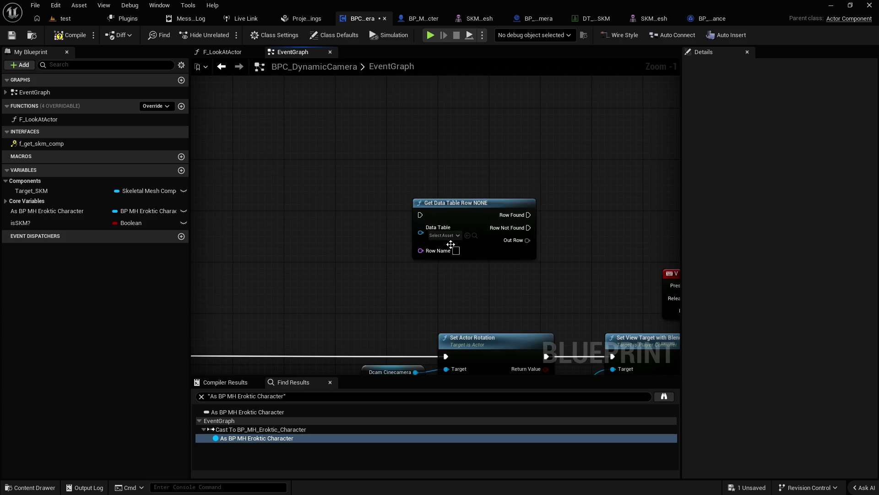
# Step: Point the Get Data Table Row node at DT_TargetActor_SKM and compile
pyautogui.moveTo(418, 202); pyautogui.dragTo(360, 203)
pyautogui.click(401, 280)
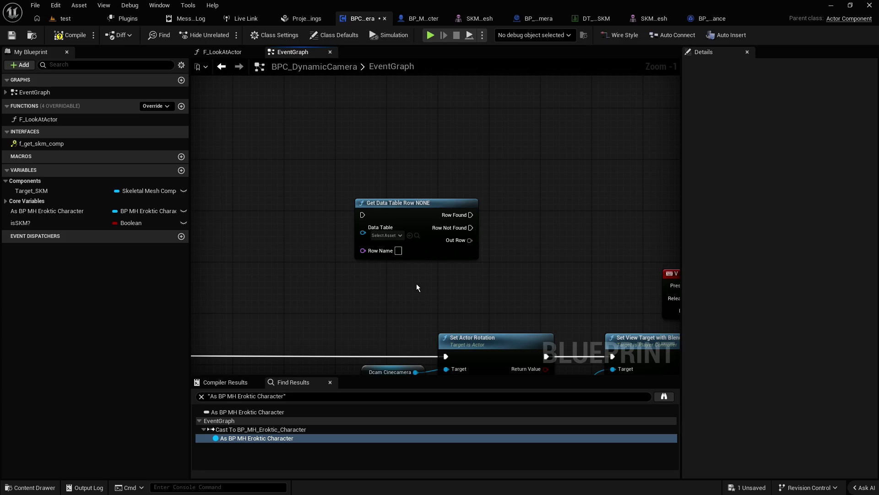
pyautogui.click(384, 235)
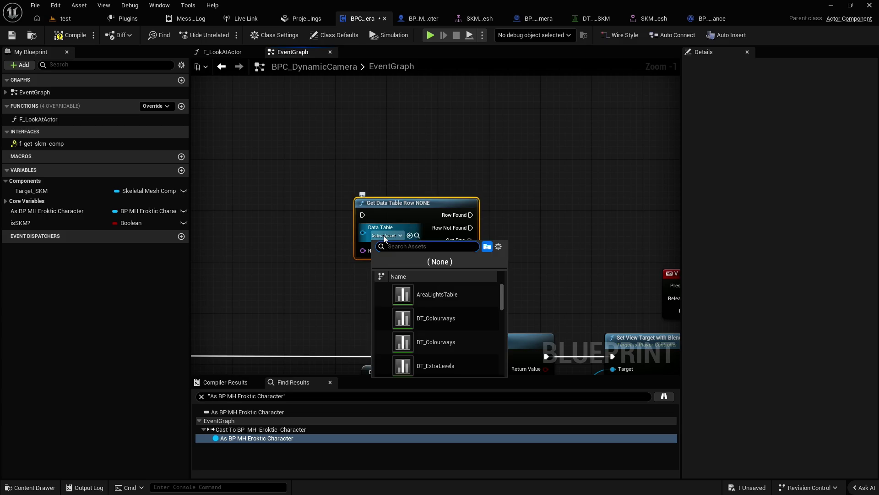
pyautogui.write('d')
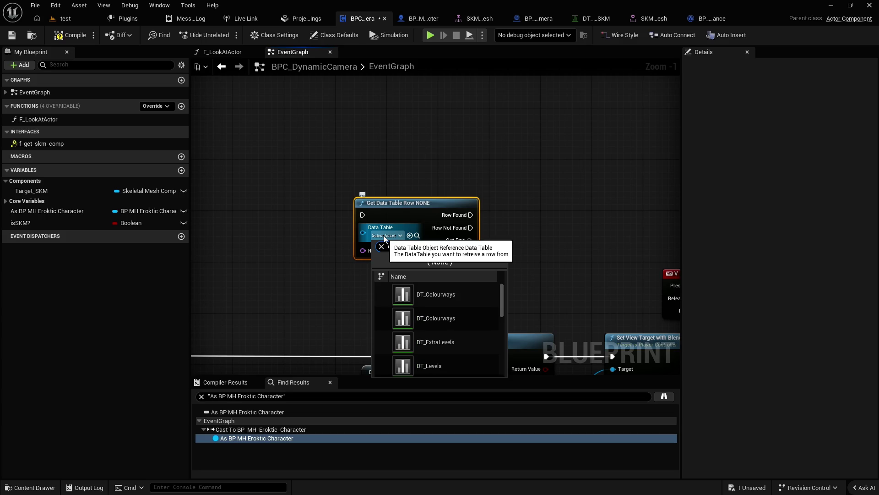
pyautogui.write('t_t')
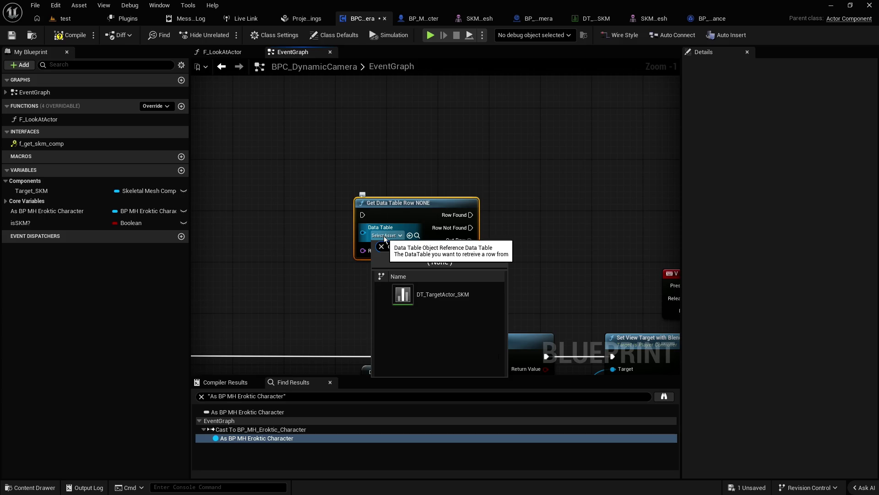
pyautogui.click(453, 293)
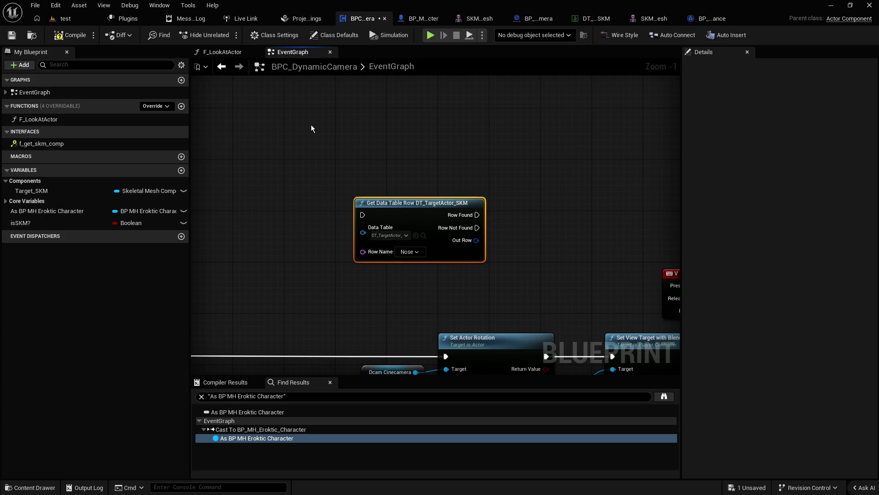
pyautogui.click(68, 35)
# Step: Save, then break the Out Row into a Break Struct Target Actor SKM node
pyautogui.click(12, 35)
pyautogui.moveTo(409, 208); pyautogui.dragTo(359, 188)
pyautogui.moveTo(425, 220)
pyautogui.mouseDown()
pyautogui.moveTo(463, 246)
pyautogui.moveTo(450, 229)
pyautogui.mouseUp()
pyautogui.scroll(-3, 518, 367)
pyautogui.click(501, 399)
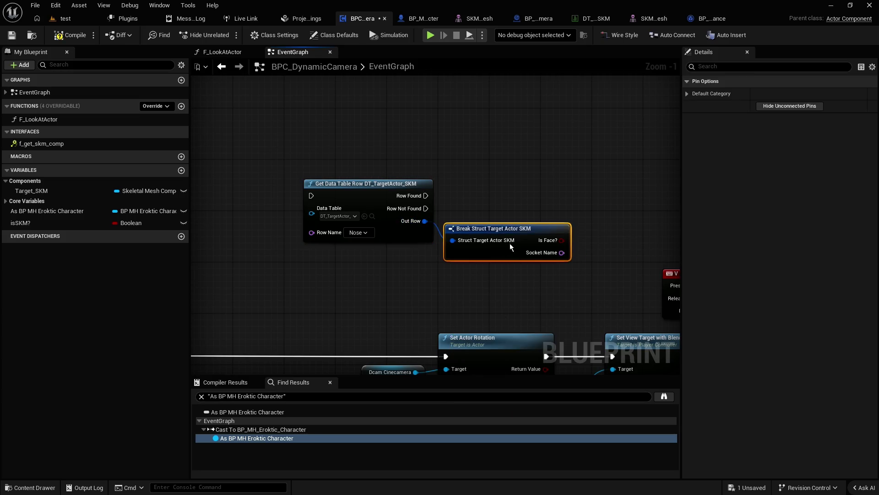
pyautogui.moveTo(529, 229); pyautogui.dragTo(536, 222)
pyautogui.click(566, 216)
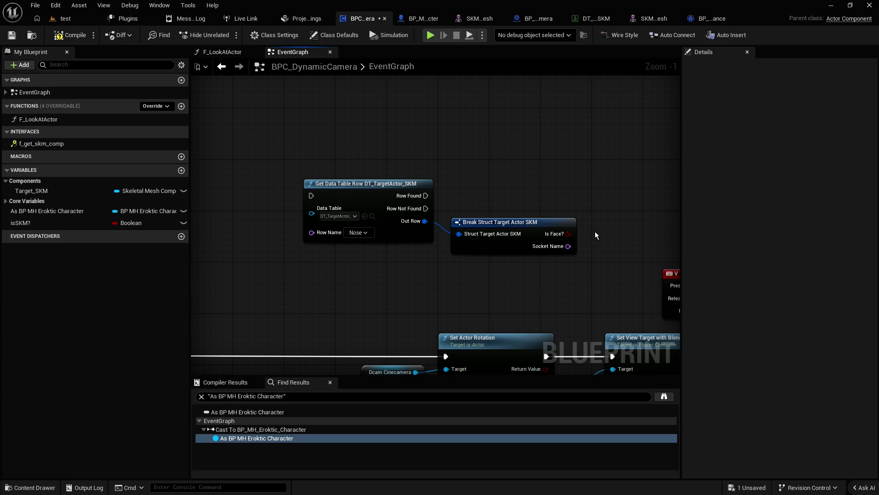
# Step: Check the Row Name list (Nose, Balls) and keep Nose selected
pyautogui.click(359, 233)
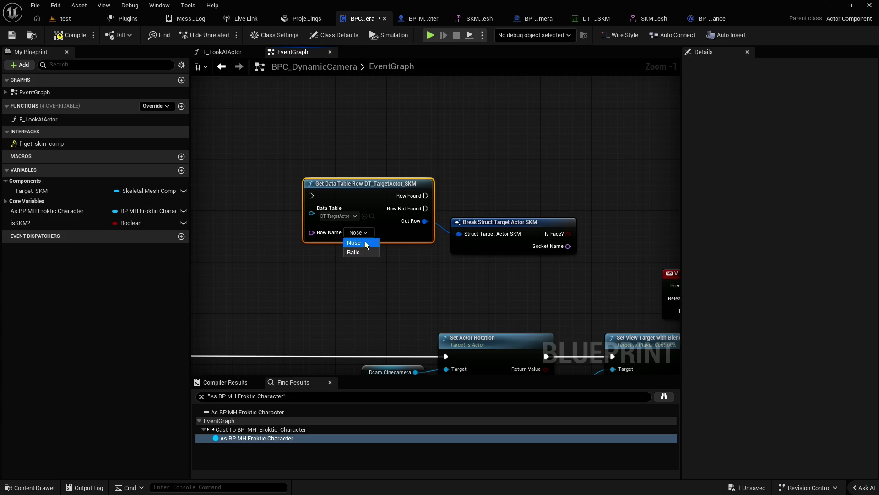
pyautogui.click(366, 245)
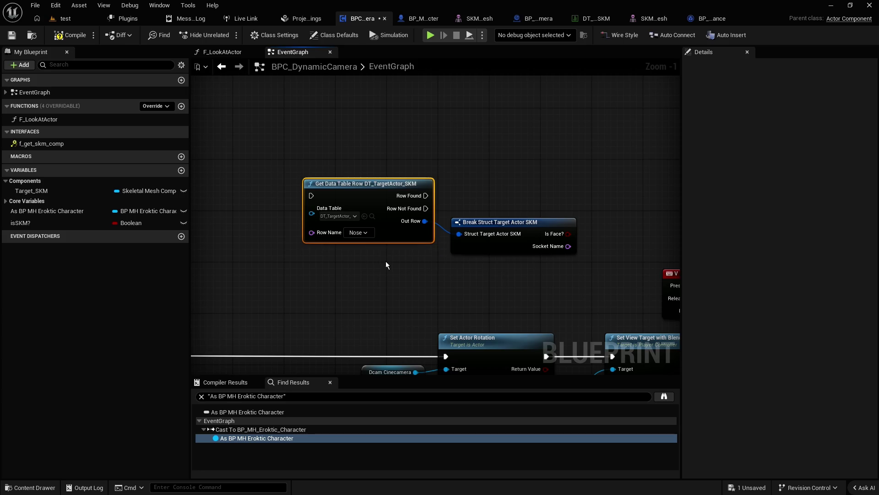
pyautogui.scroll(-2, 446, 289)
# Step: Move the two data table nodes above Event Begin Play and the X input event left
pyautogui.keyDown('ctrl'); pyautogui.click(488, 195); pyautogui.keyUp('ctrl')
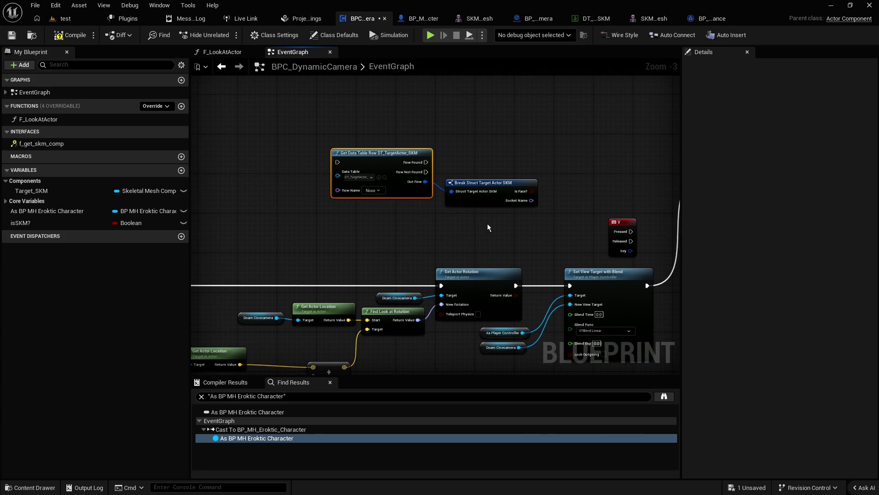
pyautogui.scroll(-3, 356, 217)
pyautogui.scroll(4, 339, 227)
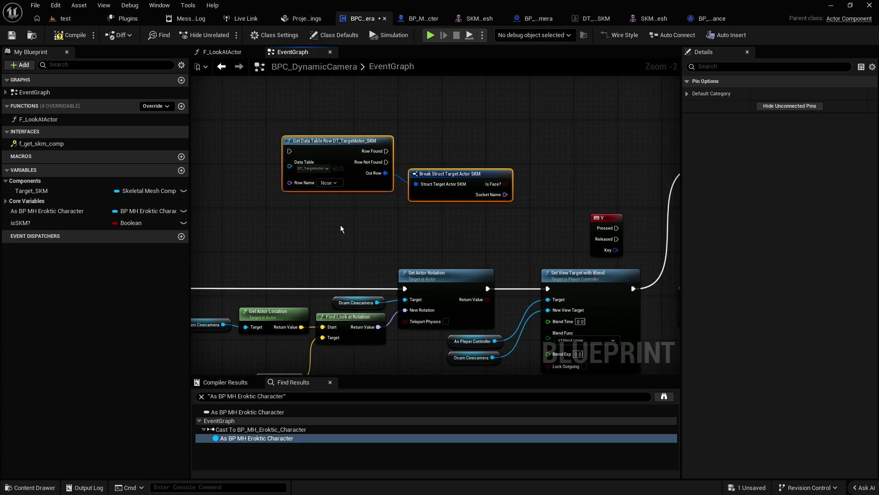
pyautogui.scroll(-5, 302, 195)
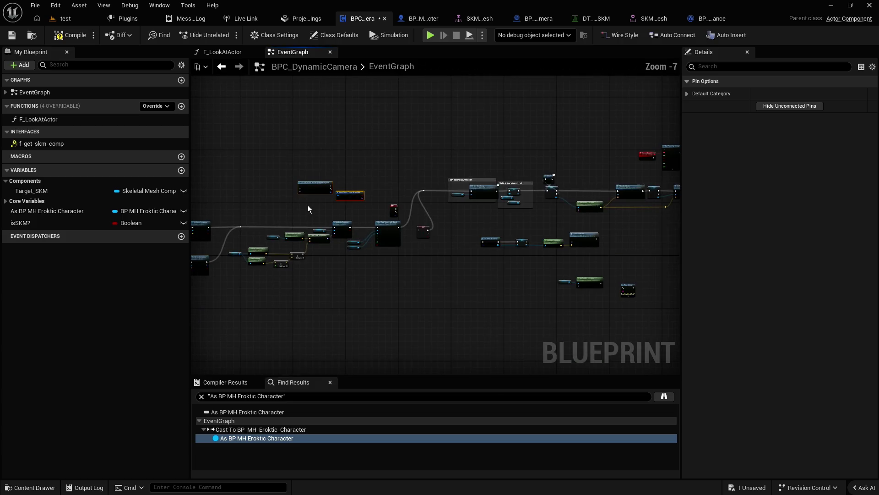
pyautogui.moveTo(370, 194)
pyautogui.mouseDown()
pyautogui.moveTo(204, 212)
pyautogui.moveTo(246, 214)
pyautogui.moveTo(301, 188)
pyautogui.moveTo(576, 198)
pyautogui.mouseUp()
pyautogui.moveTo(498, 192); pyautogui.dragTo(285, 177)
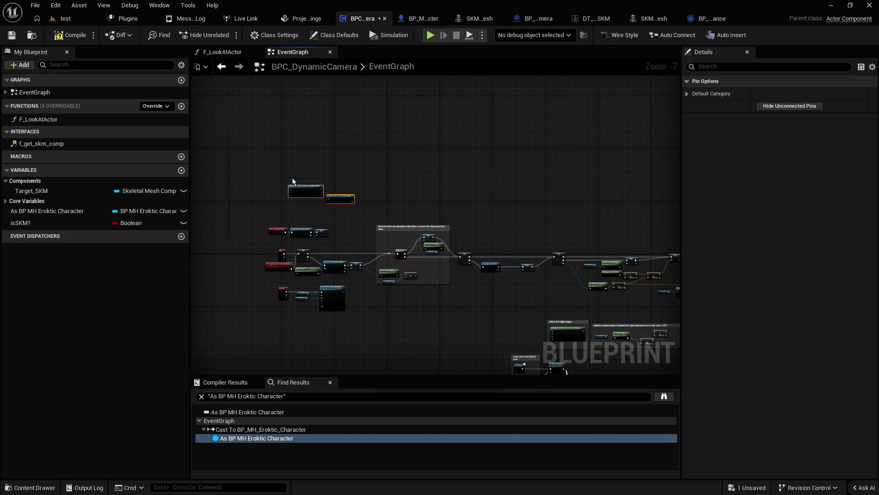
pyautogui.scroll(3, 373, 216)
pyautogui.moveTo(431, 230); pyautogui.dragTo(416, 185)
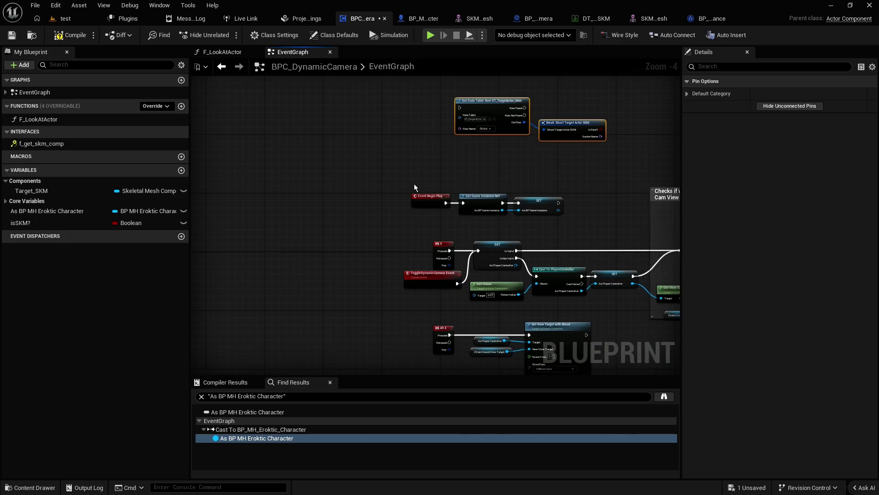
pyautogui.moveTo(437, 245); pyautogui.dragTo(263, 245)
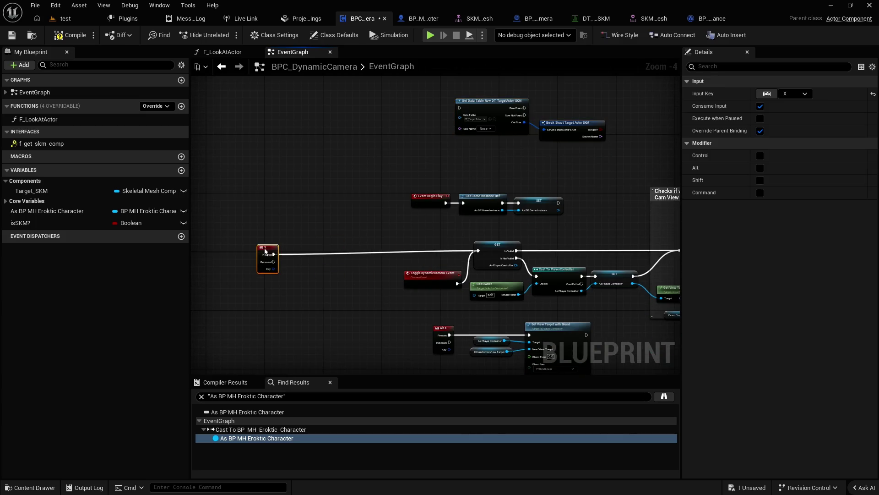
pyautogui.scroll(1, 304, 252)
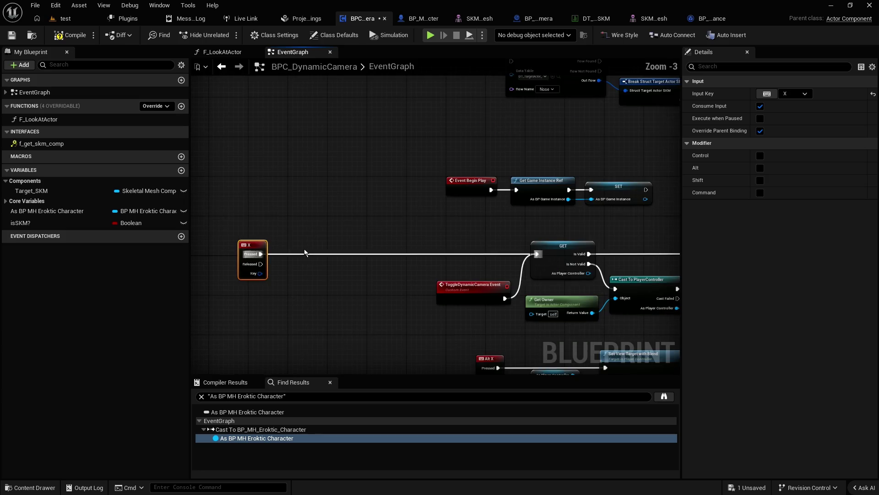
# Step: Add a Flip Flop node and drive it from the X key press
pyautogui.rightClick(287, 226)
pyautogui.write('flipflop')
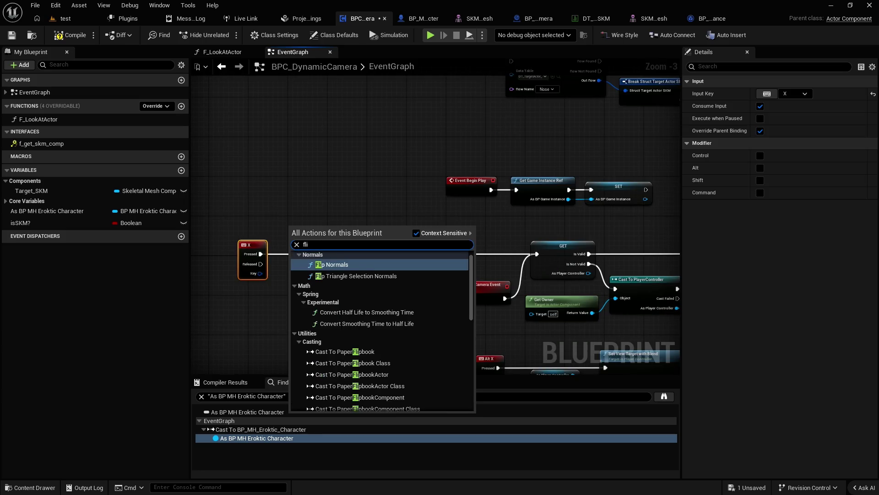
pyautogui.click(276, 229)
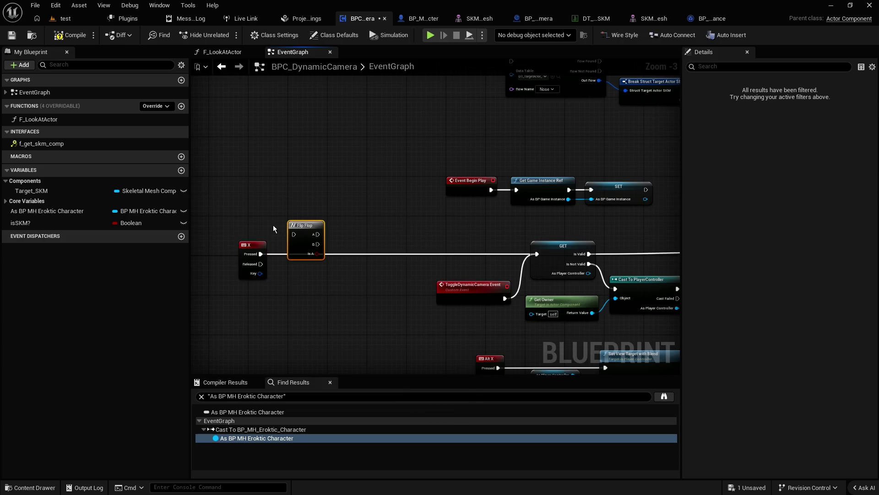
pyautogui.moveTo(301, 235); pyautogui.dragTo(298, 252)
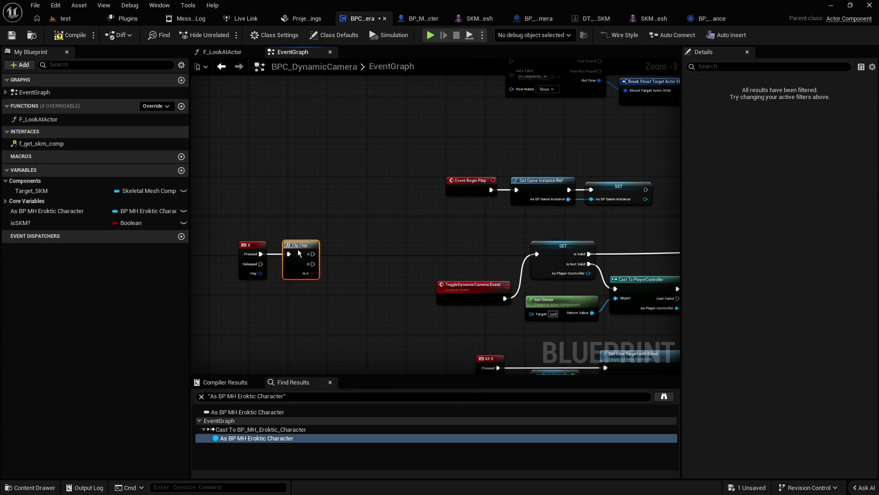
# Step: Place the lookup nodes beside Flip Flop, wire its A output to Get Data Table Row, and copy that node
pyautogui.moveTo(603, 180); pyautogui.dragTo(520, 117)
pyautogui.scroll(-3, 464, 229)
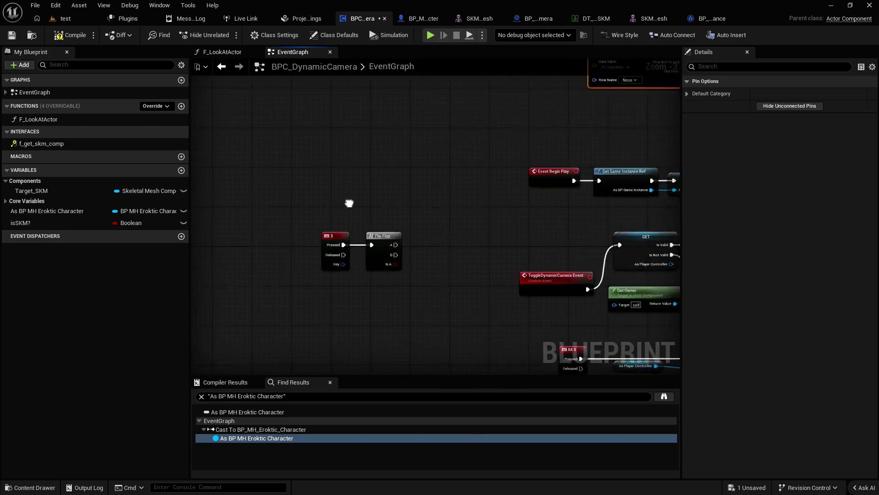
pyautogui.moveTo(414, 184); pyautogui.dragTo(451, 198)
pyautogui.moveTo(599, 156)
pyautogui.mouseDown()
pyautogui.moveTo(517, 117)
pyautogui.moveTo(320, 230)
pyautogui.moveTo(361, 193)
pyautogui.mouseUp()
pyautogui.scroll(5, 361, 192)
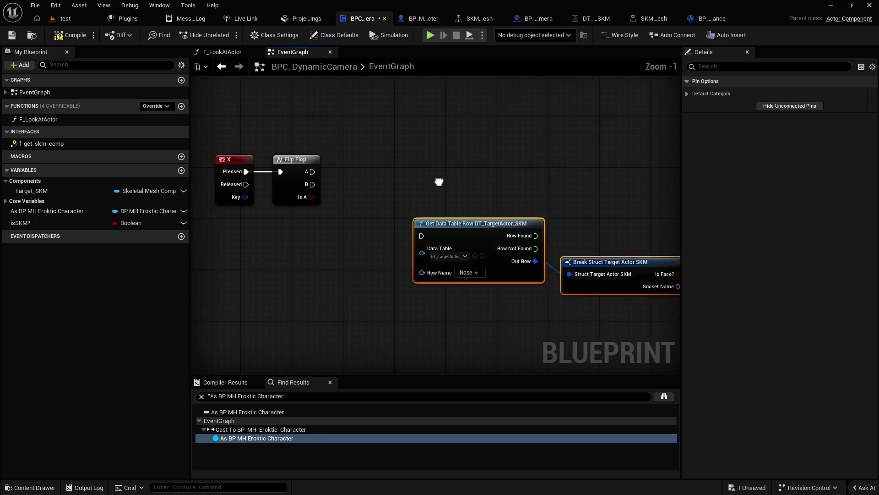
pyautogui.click(395, 181)
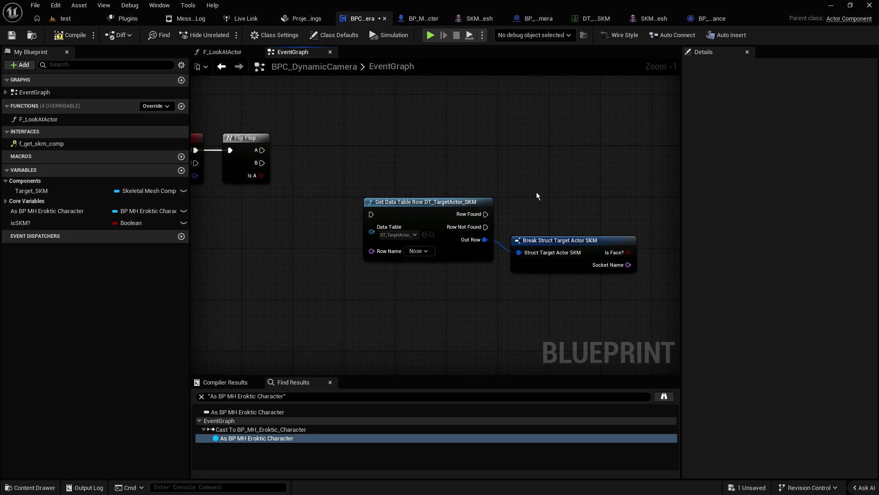
pyautogui.moveTo(558, 293)
pyautogui.mouseDown()
pyautogui.moveTo(435, 197)
pyautogui.moveTo(408, 133)
pyautogui.mouseUp()
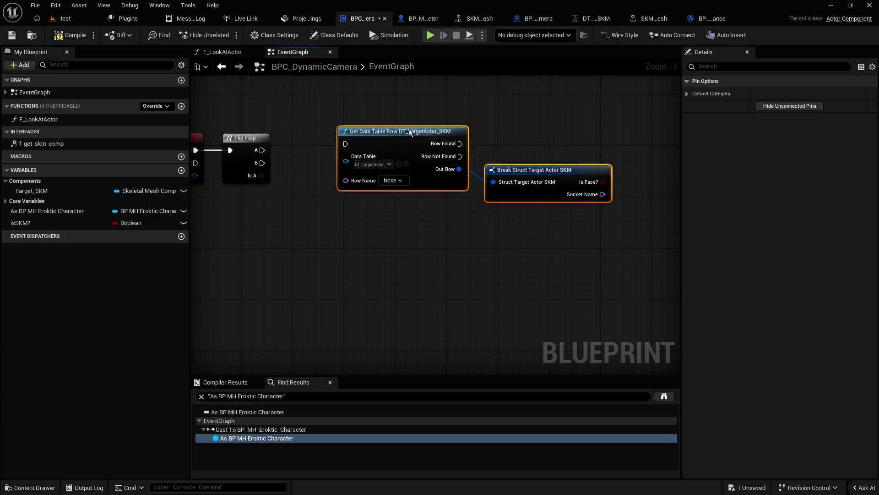
pyautogui.click(386, 109)
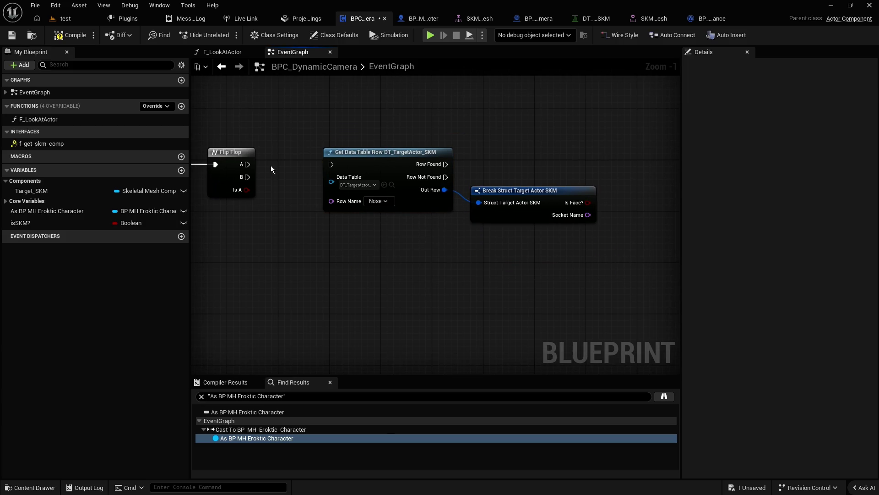
pyautogui.moveTo(248, 164); pyautogui.dragTo(344, 169)
pyautogui.click(367, 160)
pyautogui.hotkey('ctrl', 'c')
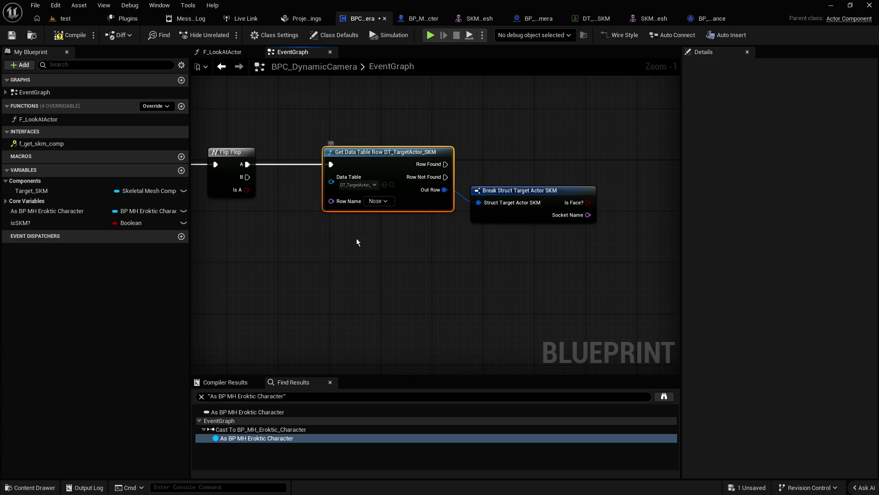
# Step: Paste a duplicate Get Data Table Row node and run it from Flip Flop's B output
pyautogui.hotkey('ctrl', 'v')
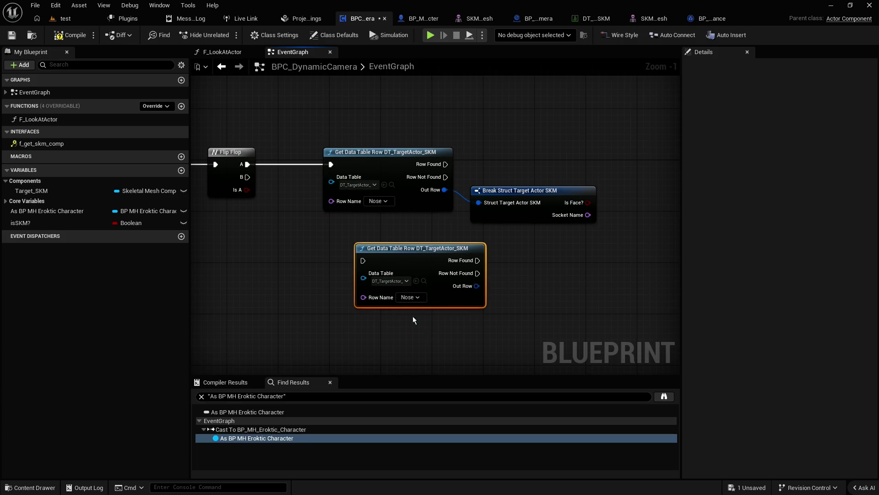
pyautogui.moveTo(247, 183)
pyautogui.mouseDown()
pyautogui.moveTo(363, 261)
pyautogui.moveTo(346, 269)
pyautogui.mouseUp()
pyautogui.click(388, 231)
pyautogui.moveTo(388, 231); pyautogui.dragTo(364, 240)
pyautogui.moveTo(463, 281)
pyautogui.mouseDown()
pyautogui.moveTo(364, 280)
pyautogui.moveTo(332, 289)
pyautogui.mouseUp()
# Step: Start a connection from Is Face?, dismiss the Boolean action list, and check the Core Variables category
pyautogui.moveTo(447, 225); pyautogui.dragTo(484, 223)
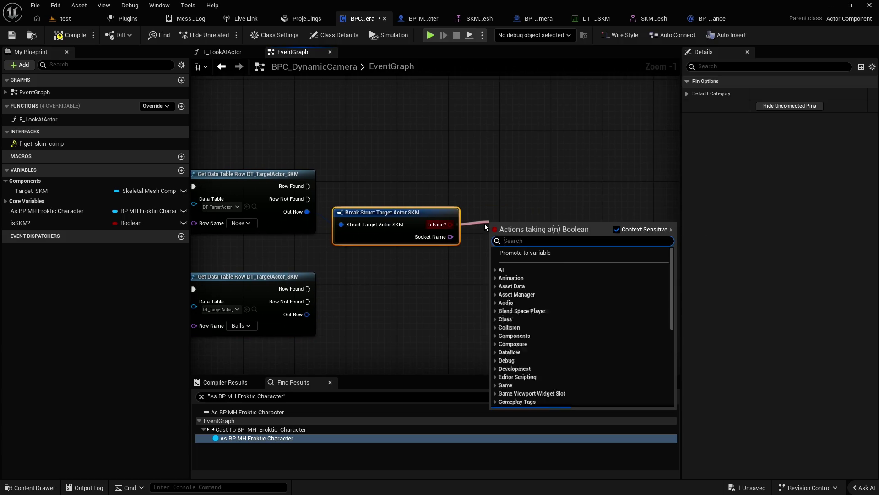
pyautogui.click(111, 289)
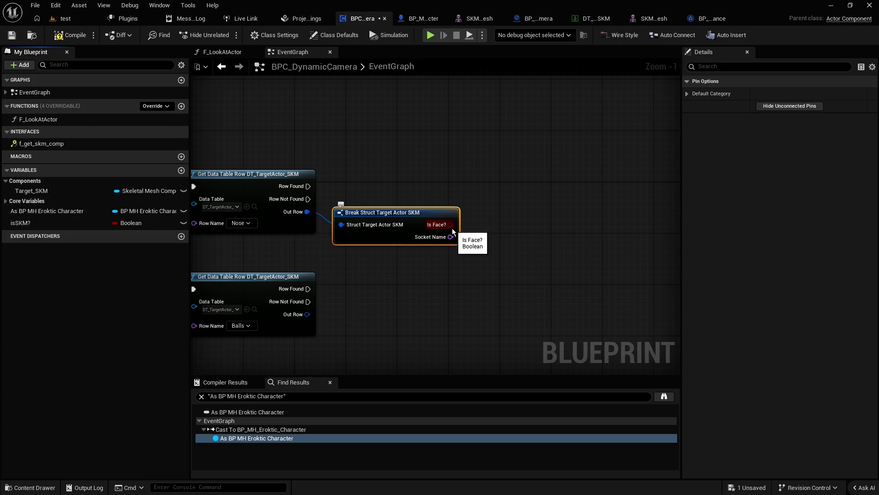
pyautogui.scroll(-5, 453, 231)
pyautogui.scroll(3, 453, 252)
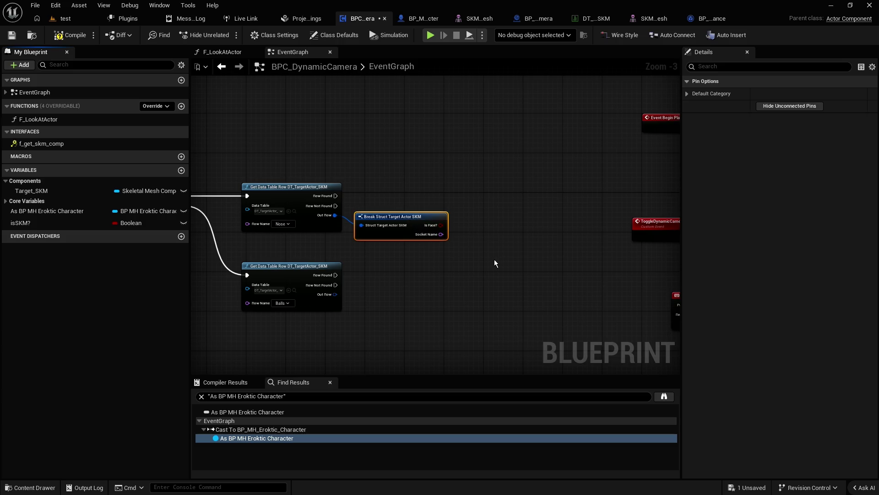
pyautogui.click(6, 201)
pyautogui.click(6, 201)
pyautogui.scroll(-2, 475, 278)
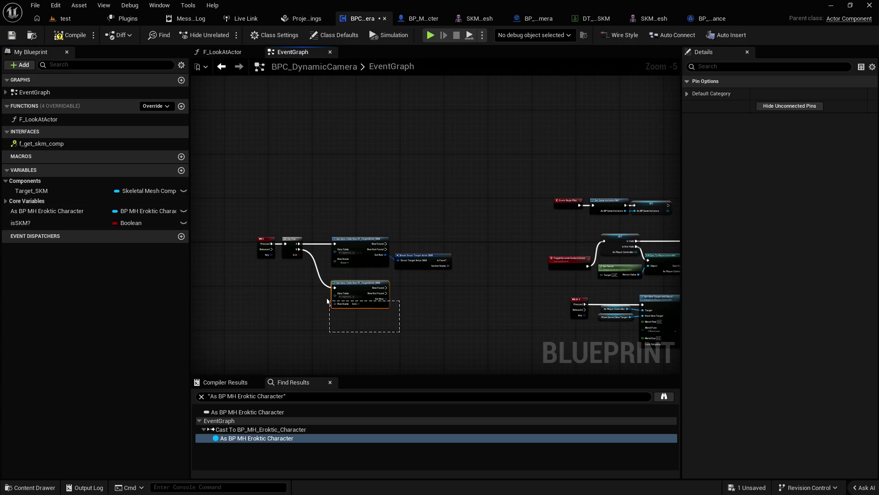
pyautogui.moveTo(327, 298); pyautogui.dragTo(326, 297)
pyautogui.scroll(2, 401, 315)
pyautogui.click(429, 308)
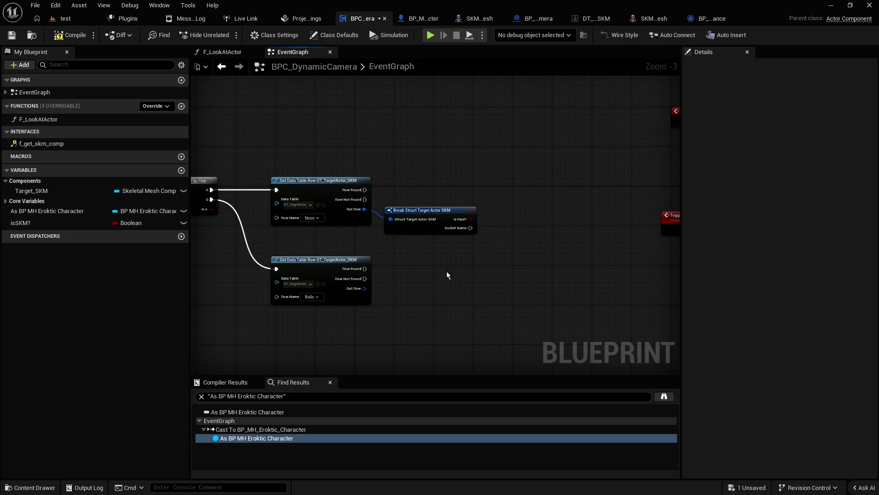
# Step: Move the Break Struct node right and begin wiring the Balls row output into it
pyautogui.moveTo(420, 219); pyautogui.dragTo(464, 233)
pyautogui.moveTo(366, 290)
pyautogui.mouseDown()
pyautogui.moveTo(438, 235)
pyautogui.moveTo(430, 264)
pyautogui.moveTo(429, 241)
pyautogui.moveTo(441, 242)
pyautogui.moveTo(431, 206)
pyautogui.moveTo(420, 205)
pyautogui.mouseUp()
pyautogui.scroll(1, 431, 265)
# Step: Promote the Nose row's Is Face? and Socket Name outputs to new variables
pyautogui.moveTo(535, 238)
pyautogui.mouseDown()
pyautogui.moveTo(499, 236)
pyautogui.moveTo(497, 221)
pyautogui.mouseUp()
pyautogui.click(525, 250)
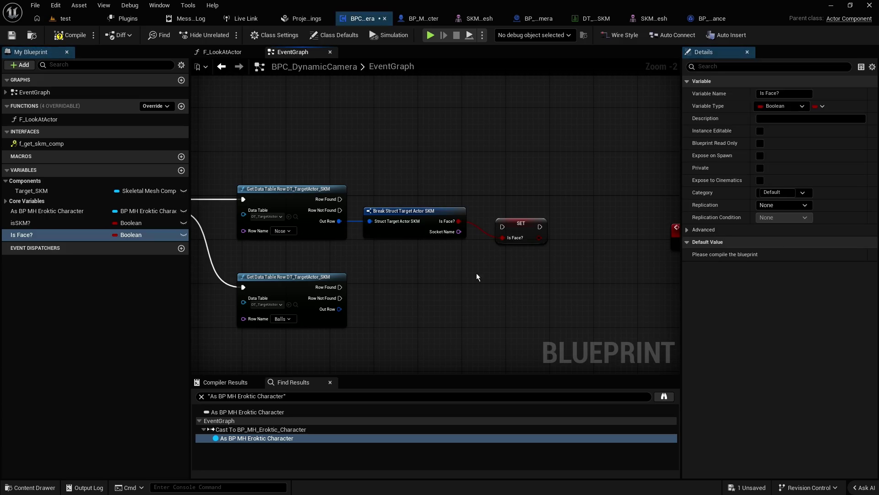
pyautogui.moveTo(459, 231)
pyautogui.mouseDown()
pyautogui.moveTo(490, 273)
pyautogui.moveTo(484, 257)
pyautogui.moveTo(580, 233)
pyautogui.moveTo(571, 223)
pyautogui.moveTo(567, 229)
pyautogui.mouseUp()
pyautogui.click(531, 287)
# Step: Chain the two SET nodes after Row Found and into the following GET node
pyautogui.moveTo(339, 199)
pyautogui.mouseDown()
pyautogui.moveTo(507, 227)
pyautogui.moveTo(513, 194)
pyautogui.mouseUp()
pyautogui.scroll(-3, 541, 178)
pyautogui.moveTo(403, 202)
pyautogui.mouseDown()
pyautogui.moveTo(410, 212)
pyautogui.moveTo(574, 198)
pyautogui.mouseUp()
pyautogui.scroll(3, 455, 257)
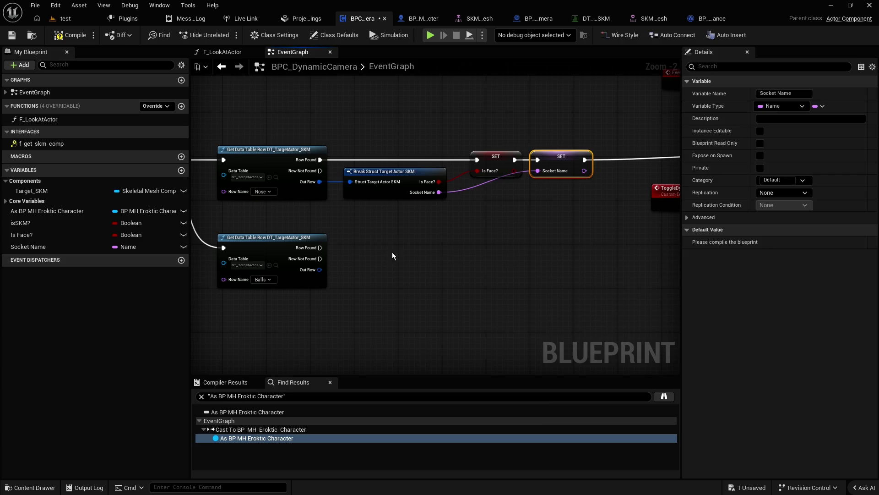
# Step: Add a Break Struct Target Actor SKM node from the Balls row's Out Row
pyautogui.rightClick(541, 240)
pyautogui.moveTo(319, 270); pyautogui.dragTo(370, 273)
pyautogui.scroll(-5, 515, 360)
pyautogui.click(421, 453)
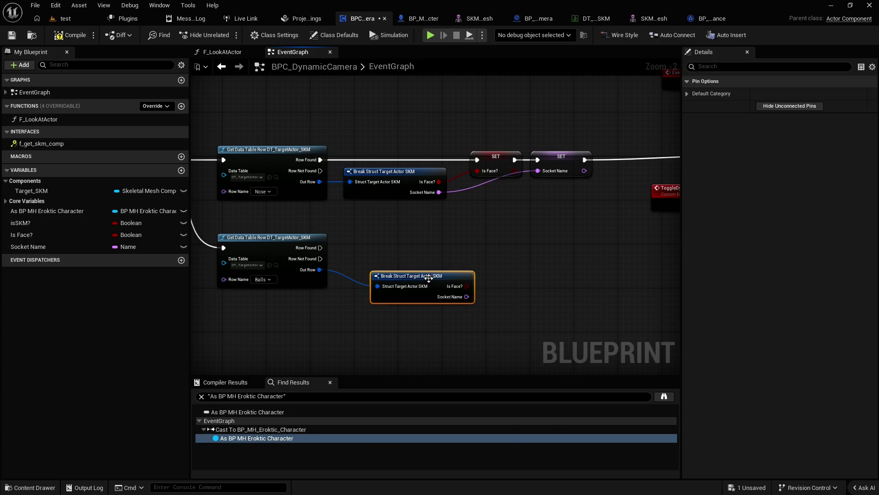
pyautogui.moveTo(429, 279); pyautogui.dragTo(394, 265)
# Step: Copy the two SET nodes for the Balls branch and connect its Is Face? to them
pyautogui.moveTo(553, 202); pyautogui.dragTo(485, 149)
pyautogui.hotkey('ctrl', 'c')
pyautogui.hotkey('ctrl', 'v')
pyautogui.moveTo(433, 269)
pyautogui.mouseDown()
pyautogui.moveTo(468, 258)
pyautogui.moveTo(466, 270)
pyautogui.moveTo(526, 270)
pyautogui.mouseUp()
pyautogui.press('Escape')
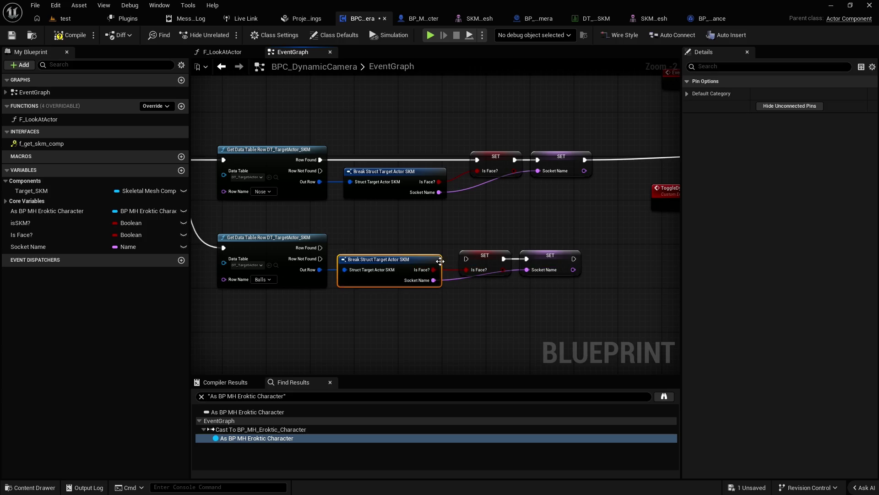
# Step: Run the Balls SET nodes when its row is found
pyautogui.moveTo(321, 248)
pyautogui.mouseDown()
pyautogui.moveTo(479, 255)
pyautogui.moveTo(466, 259)
pyautogui.moveTo(643, 168)
pyautogui.mouseUp()
pyautogui.scroll(-3, 644, 168)
pyautogui.scroll(2, 562, 303)
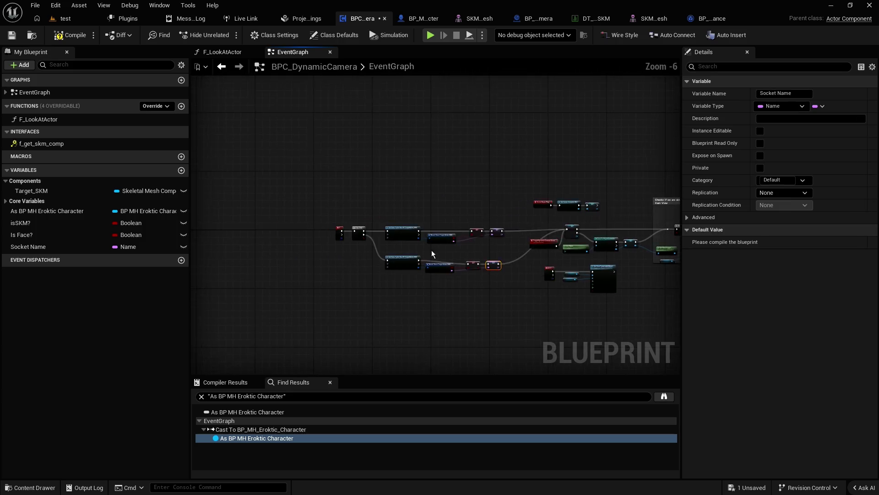
pyautogui.moveTo(561, 304)
pyautogui.mouseDown()
pyautogui.moveTo(463, 200)
pyautogui.moveTo(445, 149)
pyautogui.moveTo(381, 196)
pyautogui.moveTo(209, 156)
pyautogui.moveTo(455, 190)
pyautogui.moveTo(385, 189)
pyautogui.moveTo(449, 224)
pyautogui.moveTo(292, 249)
pyautogui.moveTo(257, 293)
pyautogui.mouseUp()
pyautogui.moveTo(641, 192)
pyautogui.mouseDown()
pyautogui.moveTo(559, 197)
pyautogui.moveTo(494, 225)
pyautogui.moveTo(449, 287)
pyautogui.mouseUp()
pyautogui.scroll(1, 448, 287)
pyautogui.scroll(1, 447, 284)
# Step: Feed an Is Face? getter into the F Get Skm Comp call, below DCam Target Actor
pyautogui.moveTo(25, 234)
pyautogui.mouseDown()
pyautogui.moveTo(410, 183)
pyautogui.moveTo(450, 189)
pyautogui.mouseUp()
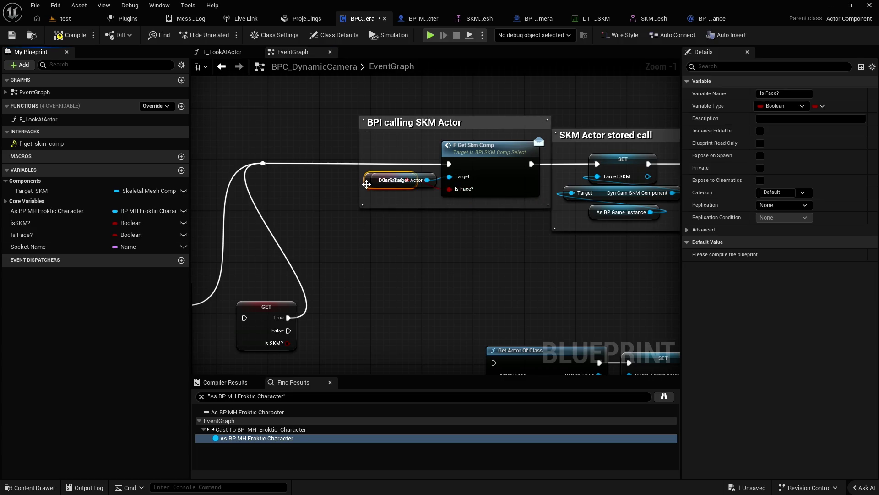
pyautogui.moveTo(367, 186); pyautogui.dragTo(382, 205)
pyautogui.click(450, 242)
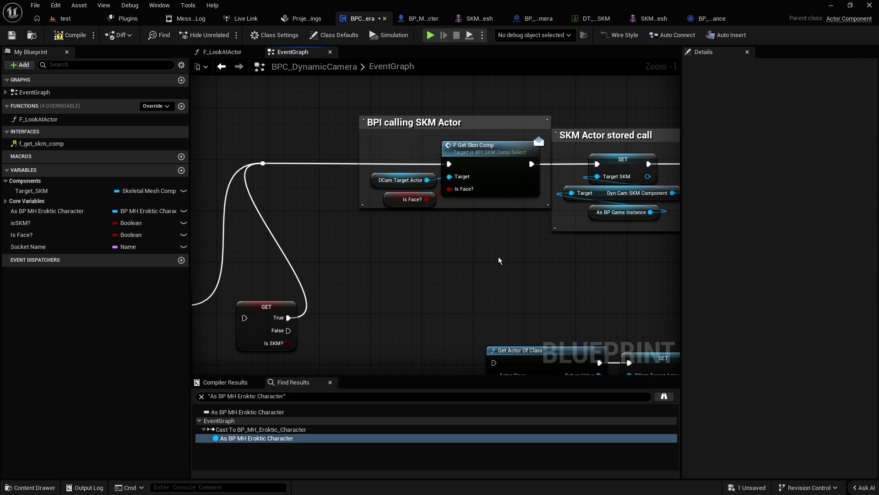
# Step: Feed a Socket Name getter into Get Socket Location, save, and switch to the test level
pyautogui.moveTo(512, 260)
pyautogui.mouseDown()
pyautogui.moveTo(411, 262)
pyautogui.moveTo(282, 241)
pyautogui.mouseUp()
pyautogui.moveTo(28, 246); pyautogui.dragTo(426, 235)
pyautogui.moveTo(349, 231); pyautogui.dragTo(355, 238)
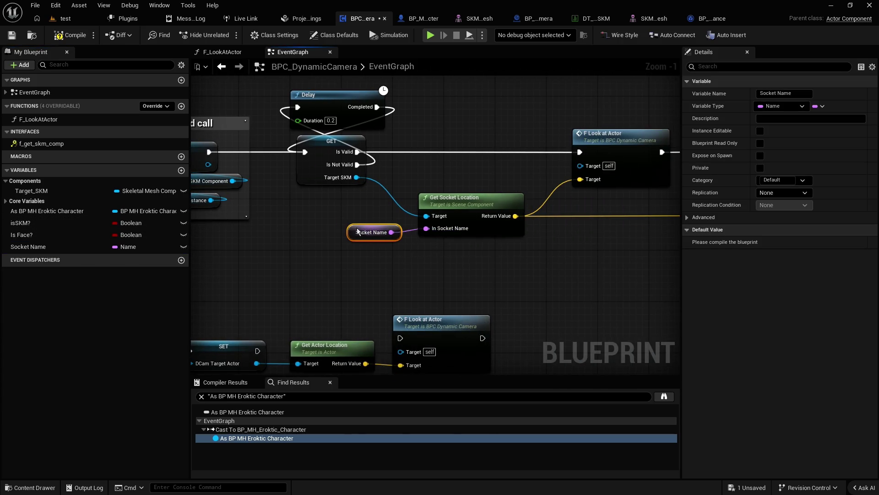
pyautogui.click(11, 36)
pyautogui.click(65, 19)
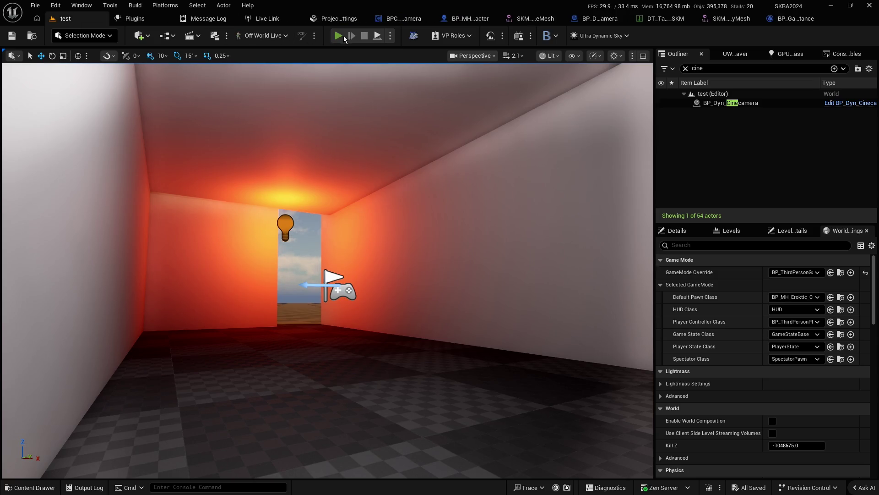
pyautogui.click(339, 36)
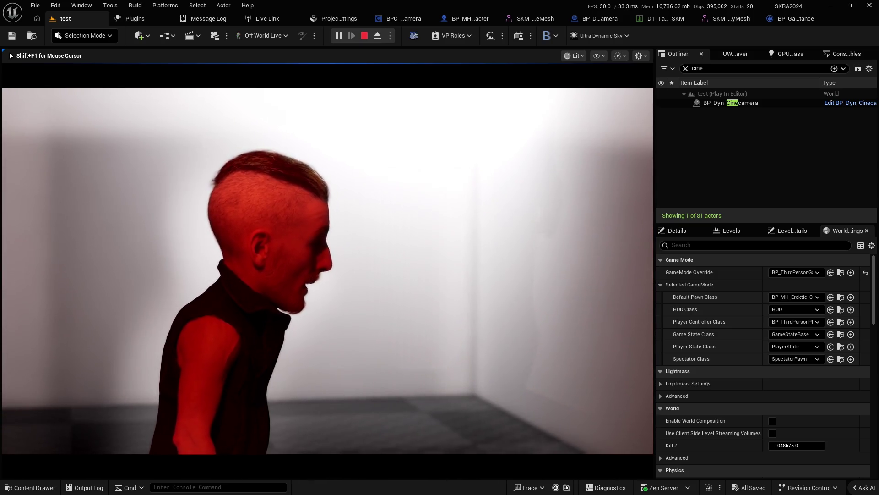
pyautogui.press('Escape')
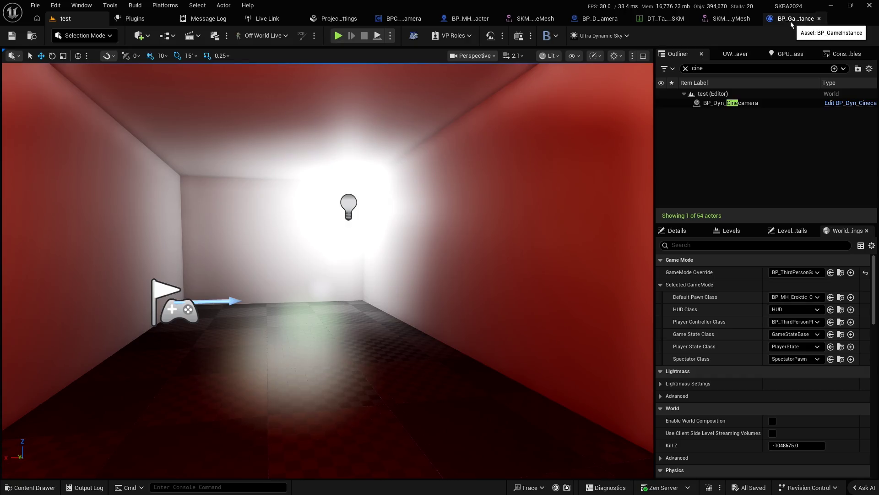
pyautogui.click(391, 20)
pyautogui.scroll(-2, 318, 240)
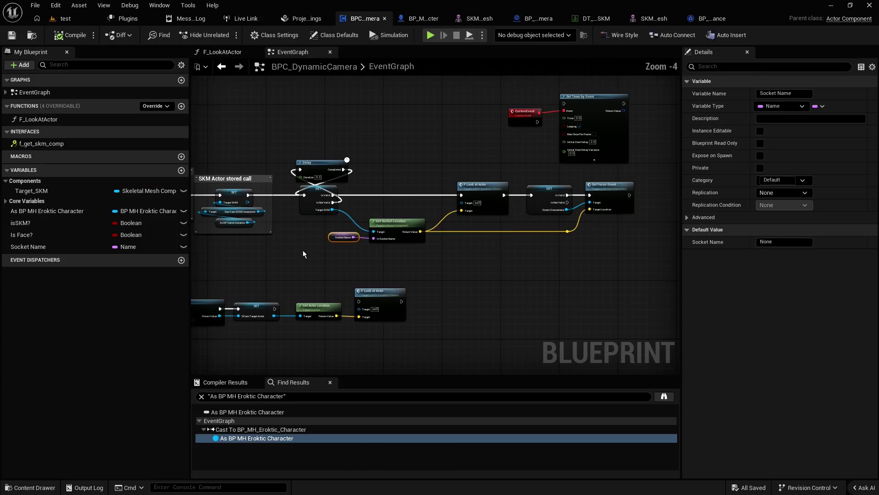
pyautogui.scroll(-1, 304, 250)
pyautogui.moveTo(290, 250); pyautogui.dragTo(561, 242)
pyautogui.moveTo(317, 202)
pyautogui.mouseDown()
pyautogui.moveTo(401, 174)
pyautogui.moveTo(367, 170)
pyautogui.moveTo(682, 160)
pyautogui.mouseUp()
pyautogui.moveTo(321, 174); pyautogui.dragTo(538, 169)
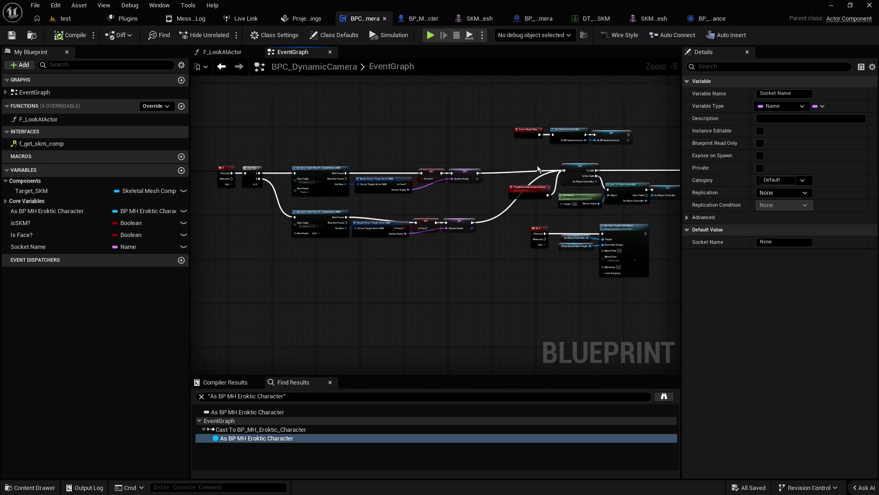
pyautogui.scroll(2, 417, 163)
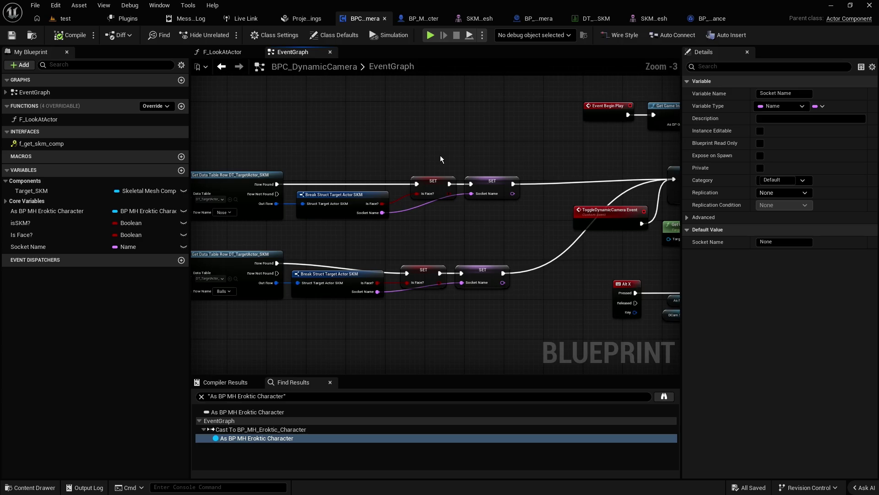
pyautogui.moveTo(442, 148)
pyautogui.mouseDown()
pyautogui.moveTo(378, 153)
pyautogui.moveTo(534, 150)
pyautogui.mouseUp()
pyautogui.scroll(-2, 463, 152)
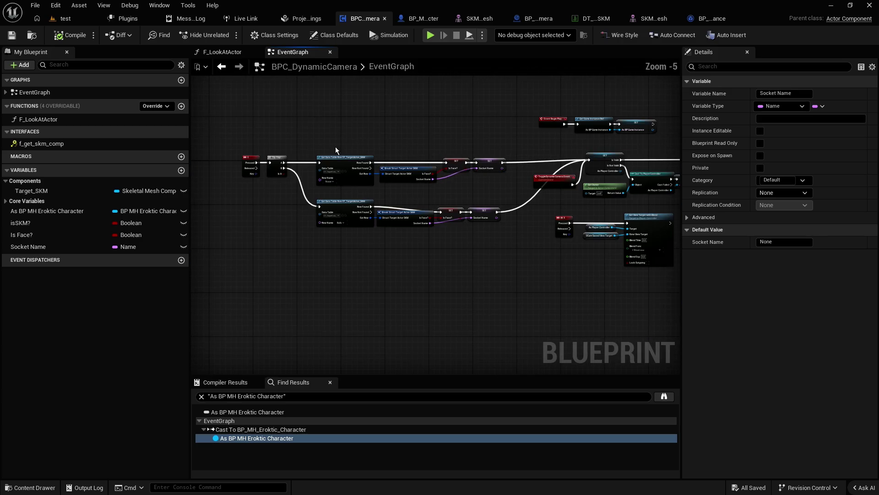
pyautogui.click(273, 160)
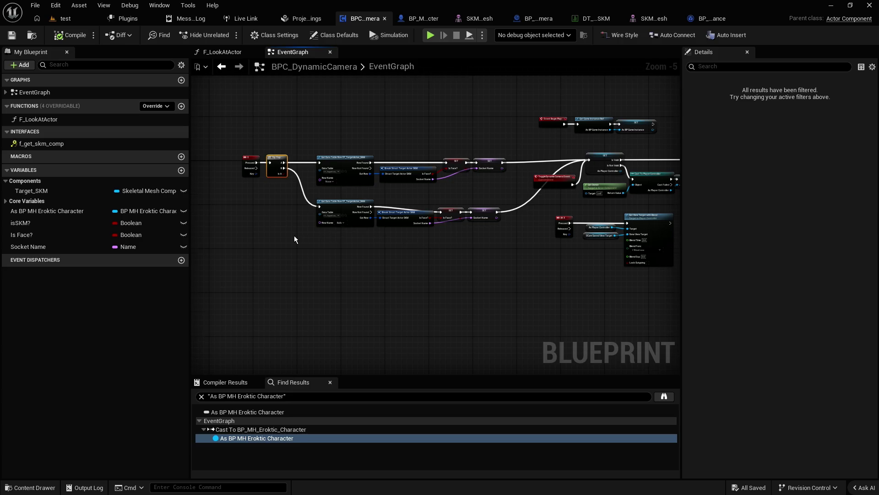
pyautogui.scroll(1, 294, 235)
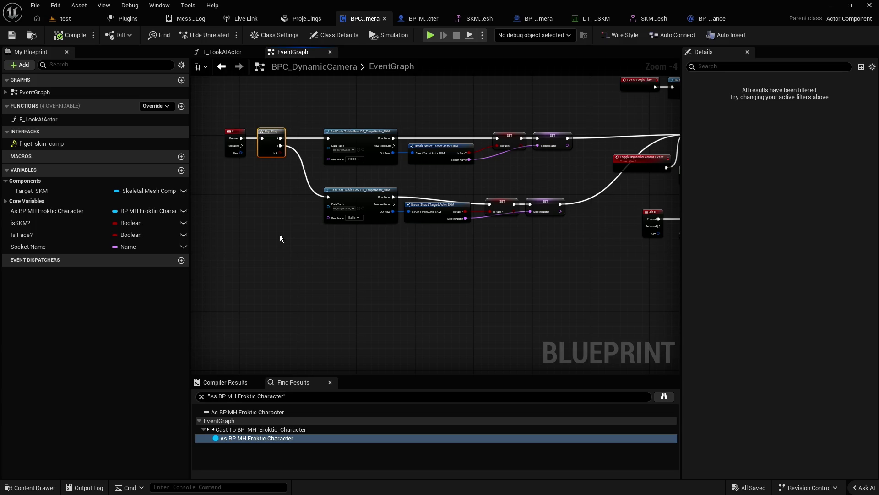
pyautogui.scroll(2, 276, 231)
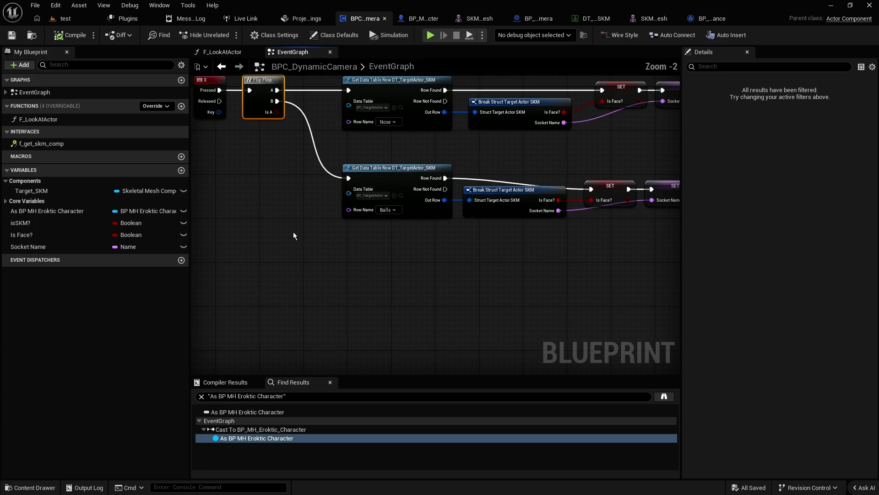
pyautogui.scroll(-2, 297, 221)
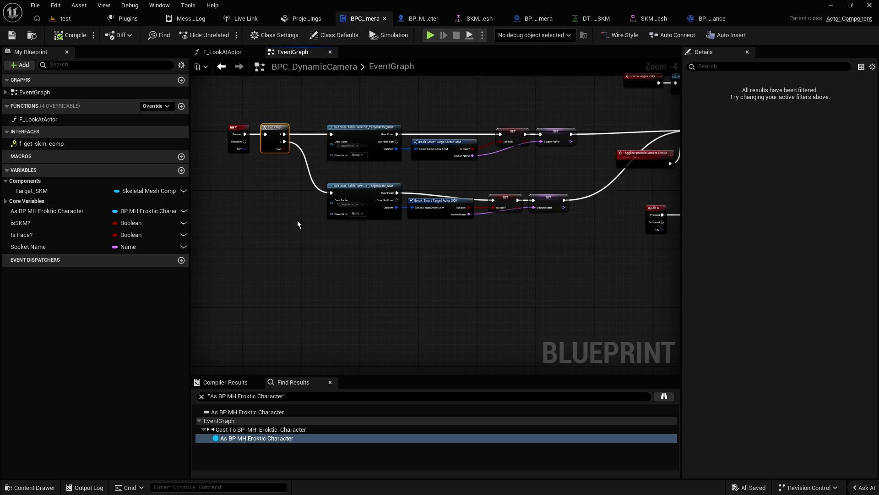
pyautogui.press('Delete')
# Step: Delete the Balls row chain and move the remaining Nose row chain up and left
pyautogui.moveTo(543, 245); pyautogui.dragTo(323, 186)
pyautogui.press('Delete')
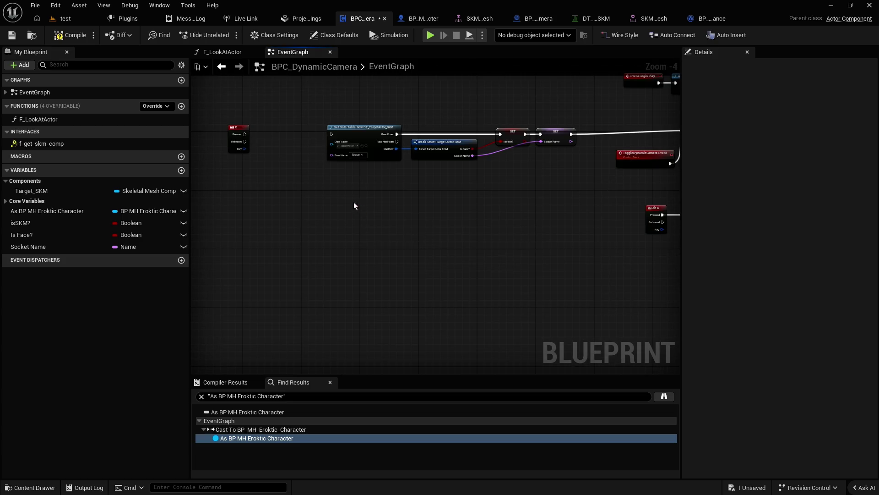
pyautogui.keyDown('alt'); pyautogui.click(572, 134); pyautogui.keyUp('alt')
pyautogui.moveTo(589, 123); pyautogui.dragTo(296, 185)
pyautogui.moveTo(367, 127); pyautogui.dragTo(350, 87)
pyautogui.moveTo(247, 128); pyautogui.dragTo(583, 132)
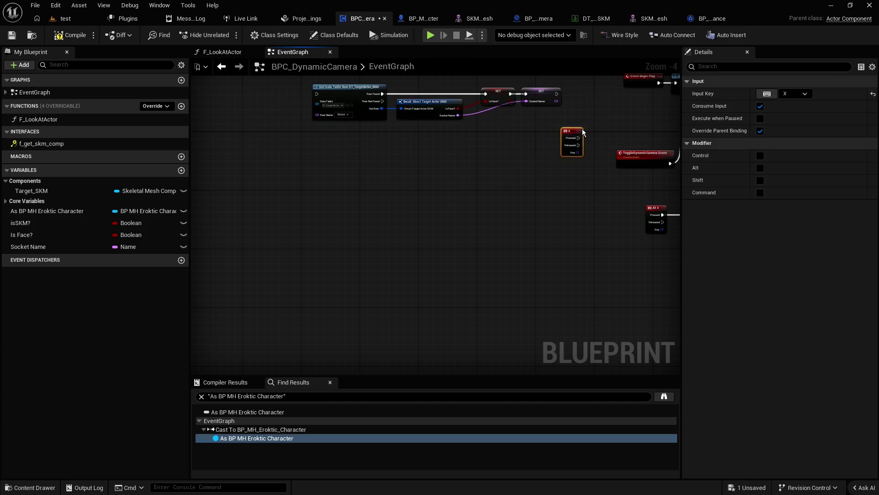
# Step: Connect Set View Target with Blend's exec straight into the isSKM? check
pyautogui.scroll(1, 642, 123)
pyautogui.moveTo(642, 123)
pyautogui.mouseDown()
pyautogui.moveTo(403, 138)
pyautogui.moveTo(325, 178)
pyautogui.mouseUp()
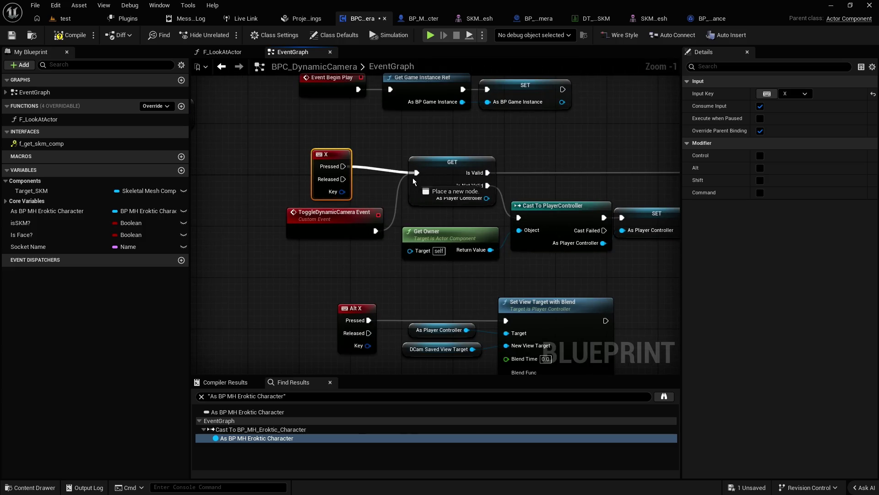
pyautogui.scroll(-3, 302, 172)
pyautogui.click(348, 156)
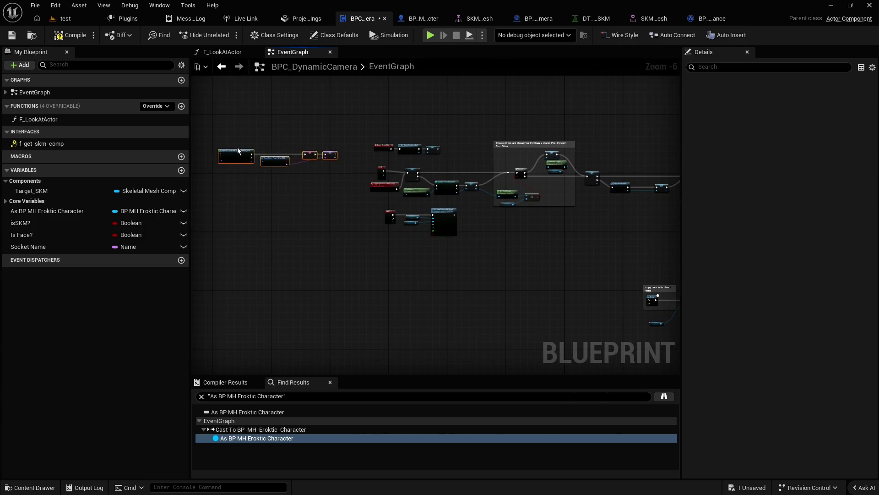
pyautogui.moveTo(537, 131)
pyautogui.mouseDown()
pyautogui.moveTo(488, 152)
pyautogui.moveTo(387, 122)
pyautogui.mouseUp()
pyautogui.moveTo(456, 128)
pyautogui.mouseDown()
pyautogui.moveTo(438, 202)
pyautogui.moveTo(403, 183)
pyautogui.moveTo(435, 202)
pyautogui.moveTo(329, 210)
pyautogui.moveTo(489, 218)
pyautogui.mouseUp()
pyautogui.scroll(2, 321, 209)
pyautogui.scroll(1, 303, 211)
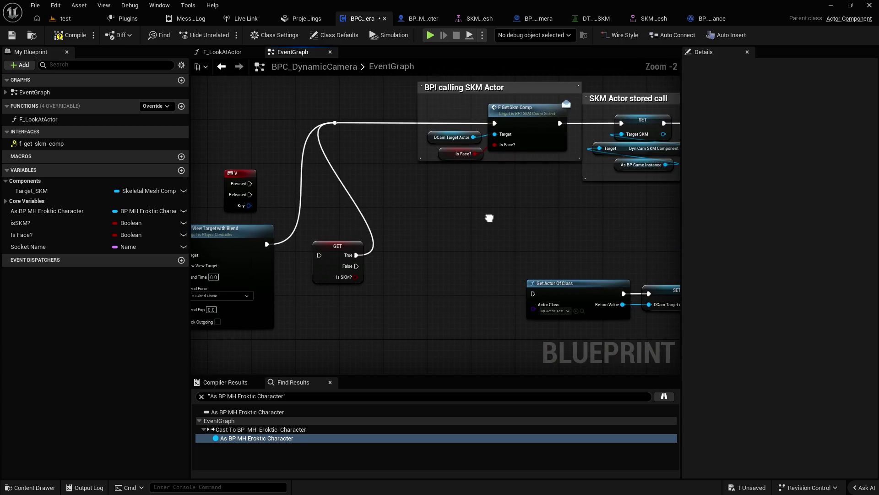
pyautogui.moveTo(321, 257); pyautogui.dragTo(320, 255)
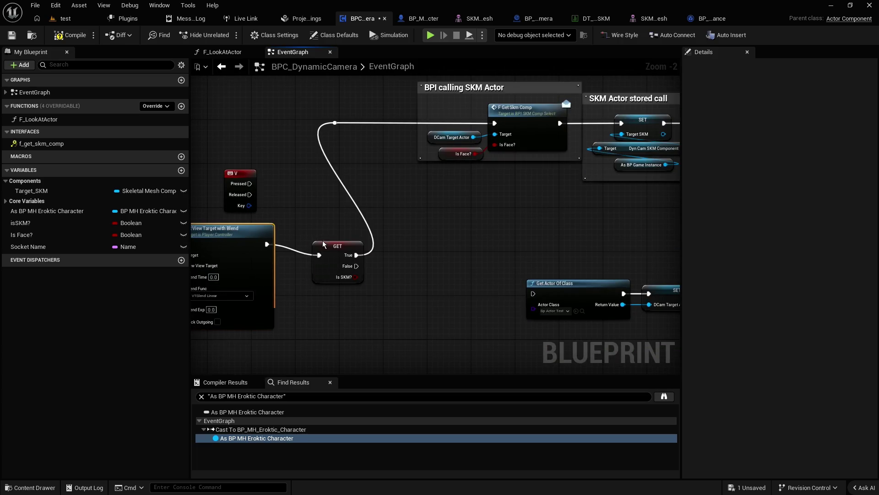
pyautogui.click(337, 248)
# Step: Shift the comment sections right, reposition the data table row chain, and select both SET nodes
pyautogui.scroll(-4, 339, 254)
pyautogui.moveTo(285, 112)
pyautogui.mouseDown()
pyautogui.moveTo(609, 197)
pyautogui.moveTo(461, 207)
pyautogui.mouseUp()
pyautogui.moveTo(332, 180)
pyautogui.mouseDown()
pyautogui.moveTo(451, 179)
pyautogui.moveTo(439, 180)
pyautogui.mouseUp()
pyautogui.scroll(2, 307, 173)
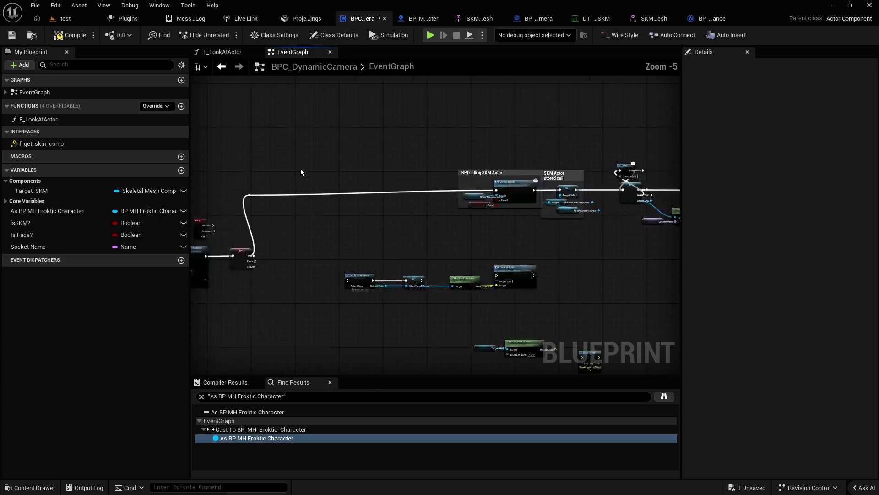
pyautogui.click(268, 170)
pyautogui.moveTo(238, 167); pyautogui.dragTo(278, 156)
pyautogui.moveTo(356, 233)
pyautogui.mouseDown()
pyautogui.moveTo(365, 234)
pyautogui.moveTo(220, 214)
pyautogui.moveTo(319, 228)
pyautogui.moveTo(229, 215)
pyautogui.mouseUp()
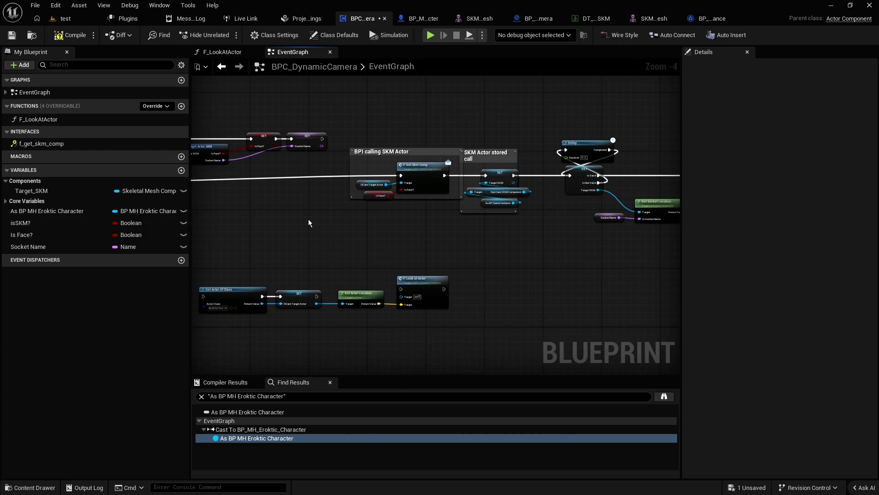
pyautogui.moveTo(304, 218); pyautogui.dragTo(476, 222)
pyautogui.moveTo(441, 150); pyautogui.dragTo(467, 145)
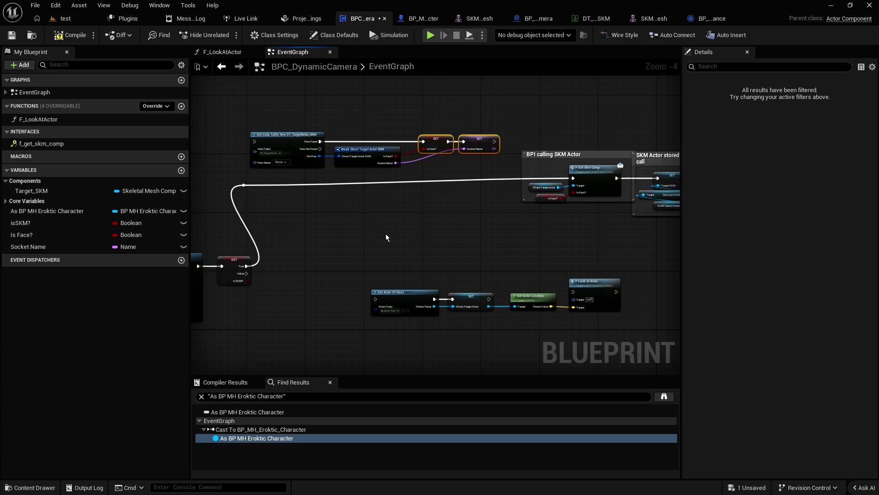
# Step: Delete the two temporary SET nodes and the Socket Name and Is Face? variables
pyautogui.press('Delete')
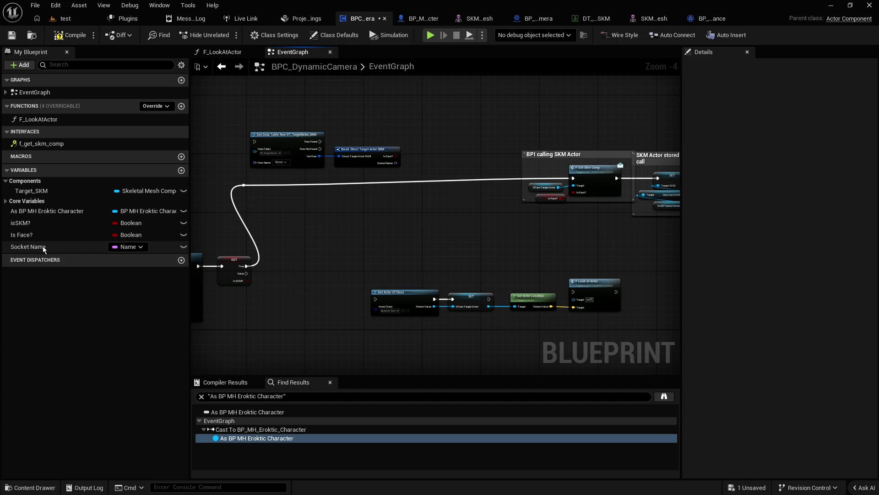
pyautogui.click(35, 247)
pyautogui.press('Delete')
pyautogui.click(495, 269)
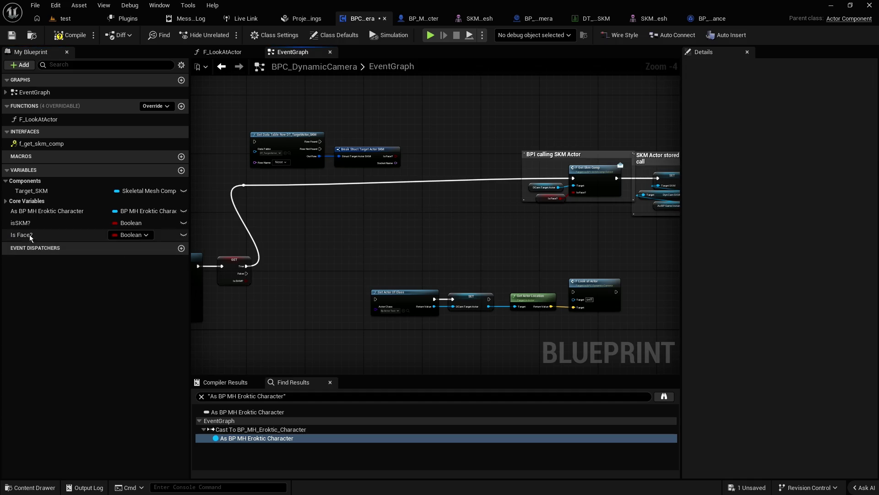
pyautogui.click(32, 235)
pyautogui.press('Delete')
pyautogui.click(488, 269)
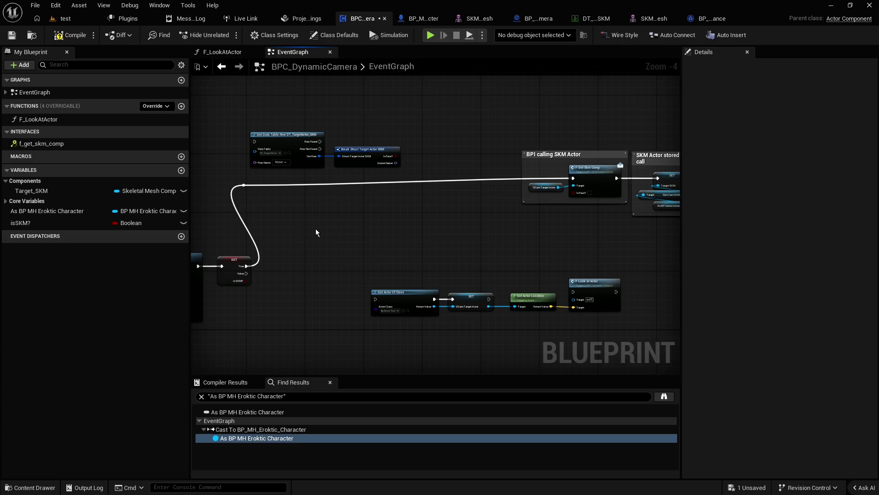
# Step: Wire True into Get Data Table Row and Row Found into F Get Skm Comp
pyautogui.press('Delete')
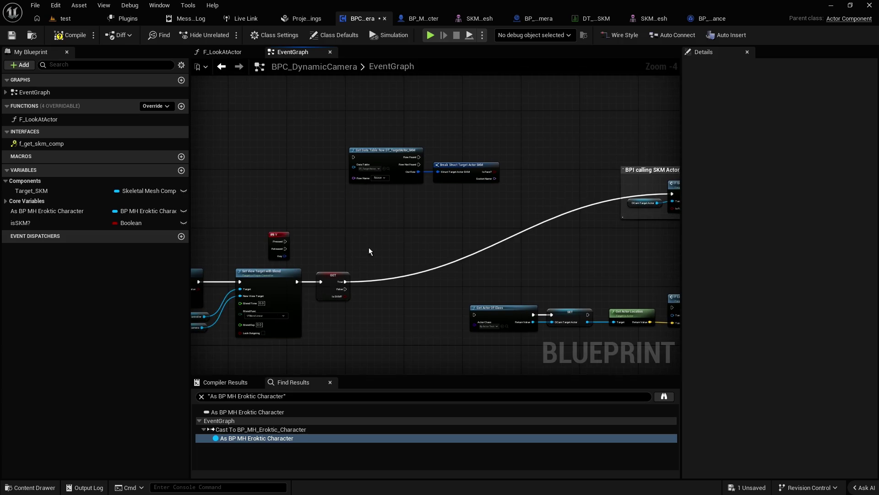
pyautogui.keyDown('alt'); pyautogui.click(341, 281); pyautogui.keyUp('alt')
pyautogui.moveTo(341, 282)
pyautogui.mouseDown()
pyautogui.moveTo(350, 154)
pyautogui.moveTo(371, 152)
pyautogui.moveTo(411, 195)
pyautogui.mouseUp()
pyautogui.scroll(2, 412, 194)
pyautogui.moveTo(271, 218); pyautogui.dragTo(598, 209)
pyautogui.scroll(-2, 422, 247)
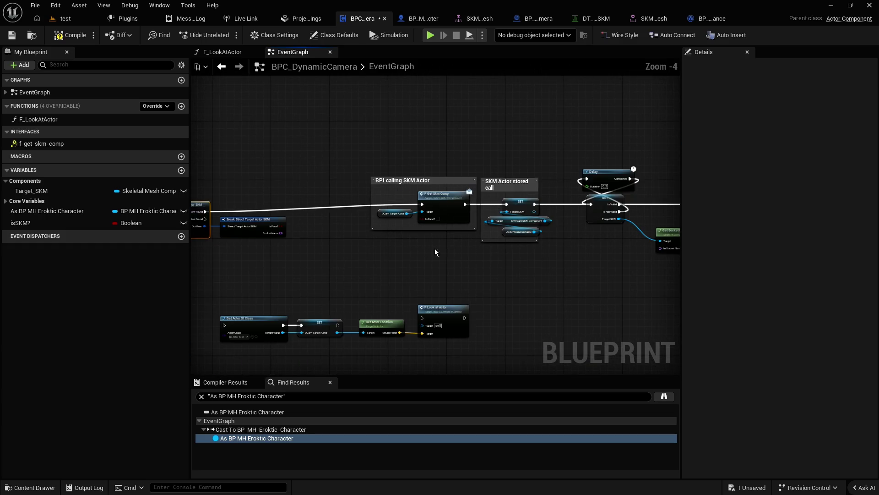
pyautogui.moveTo(350, 252)
pyautogui.mouseDown()
pyautogui.moveTo(255, 197)
pyautogui.moveTo(328, 189)
pyautogui.moveTo(459, 209)
pyautogui.mouseUp()
pyautogui.click(440, 229)
pyautogui.scroll(2, 463, 244)
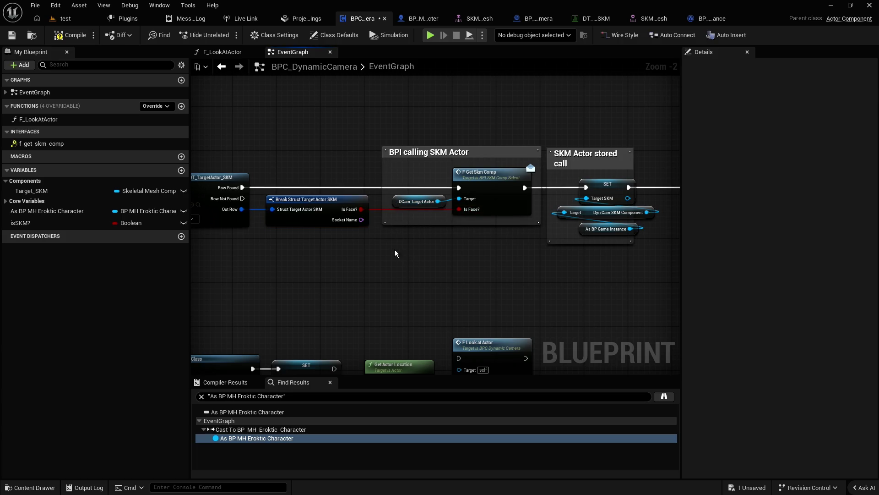
# Step: Wire the row's Socket Name into Get Socket Location's In Socket Name via a reroute knot
pyautogui.moveTo(396, 252); pyautogui.dragTo(228, 231)
pyautogui.moveTo(540, 232); pyautogui.dragTo(490, 228)
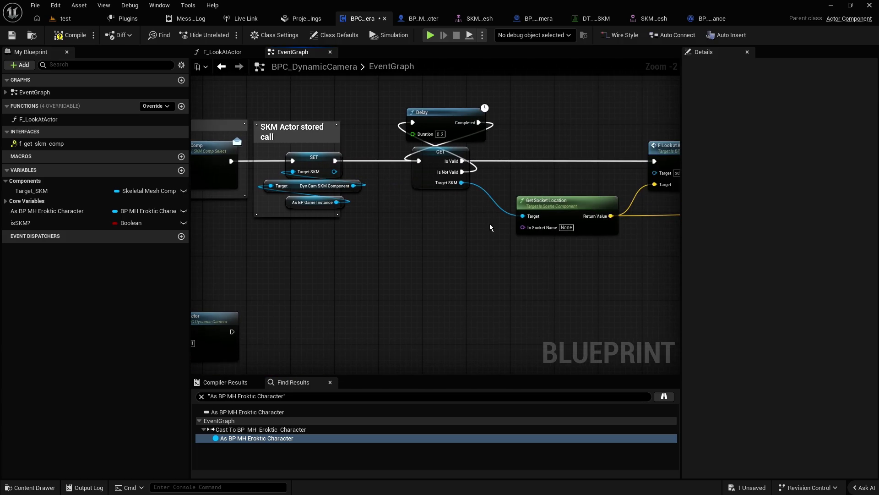
pyautogui.scroll(-1, 392, 241)
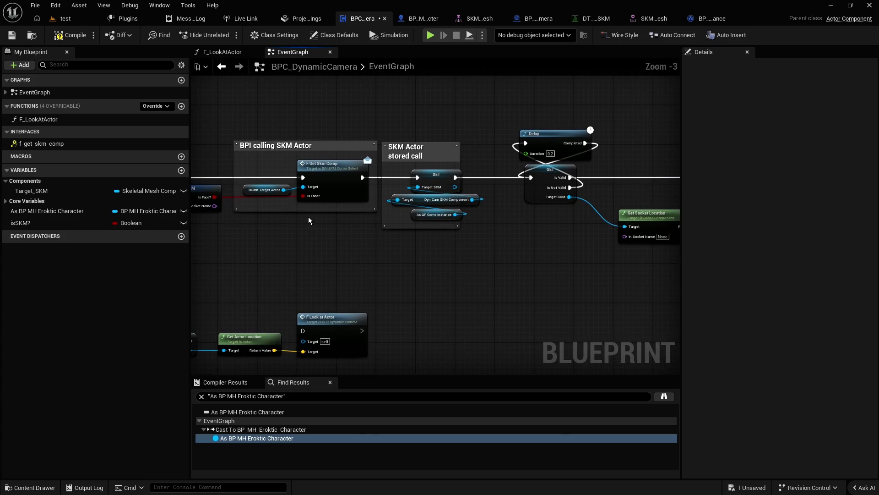
pyautogui.moveTo(214, 206)
pyautogui.mouseDown()
pyautogui.moveTo(648, 247)
pyautogui.moveTo(608, 240)
pyautogui.moveTo(625, 236)
pyautogui.mouseUp()
pyautogui.doubleClick(369, 216)
pyautogui.moveTo(369, 216); pyautogui.dragTo(248, 236)
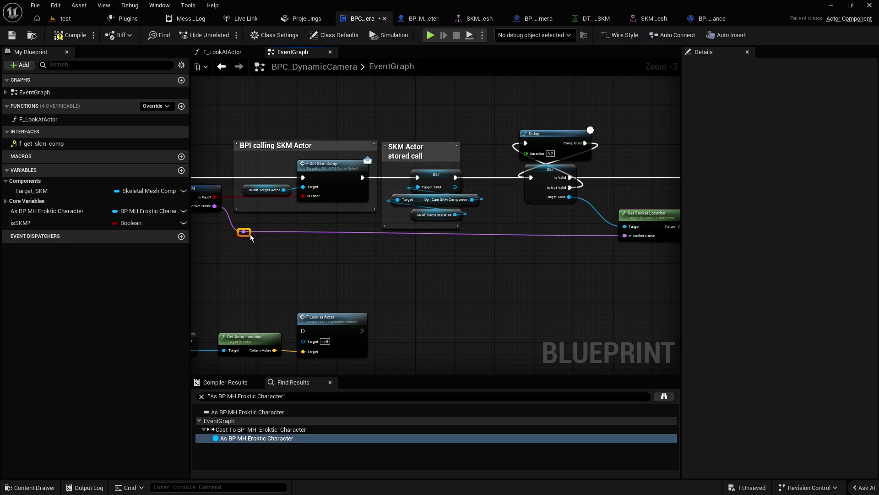
pyautogui.moveTo(526, 266)
pyautogui.mouseDown()
pyautogui.moveTo(351, 264)
pyautogui.moveTo(269, 249)
pyautogui.moveTo(462, 262)
pyautogui.mouseUp()
pyautogui.scroll(-2, 462, 262)
pyautogui.moveTo(360, 251); pyautogui.dragTo(463, 257)
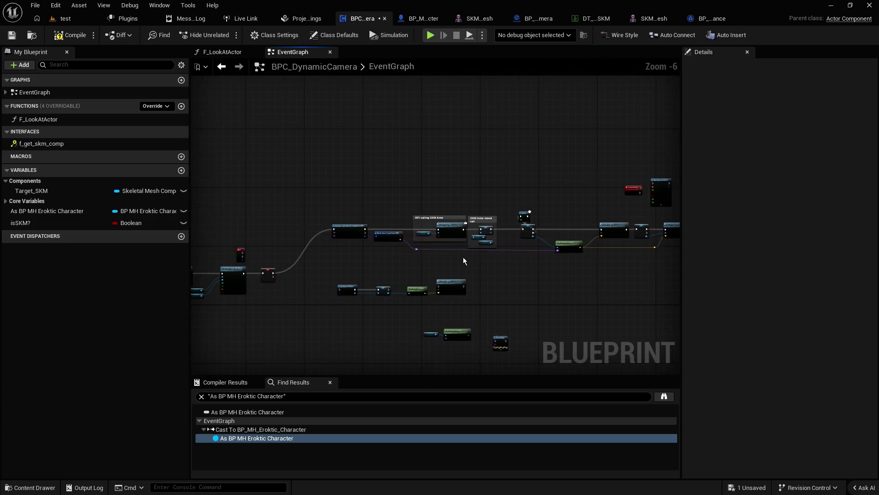
pyautogui.scroll(2, 463, 257)
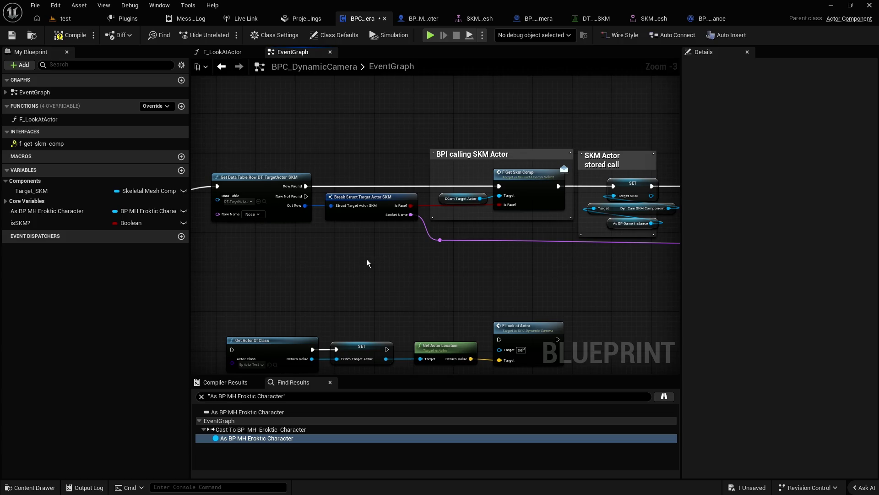
pyautogui.moveTo(320, 252); pyautogui.dragTo(376, 264)
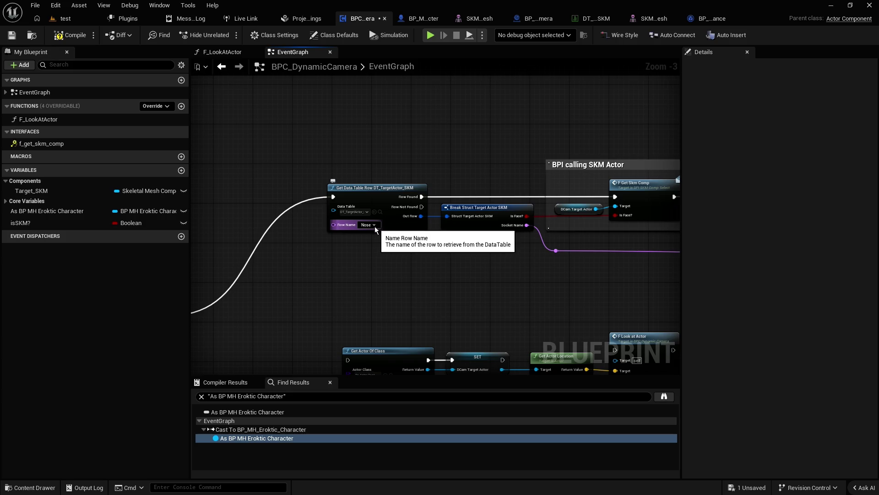
pyautogui.scroll(2, 358, 246)
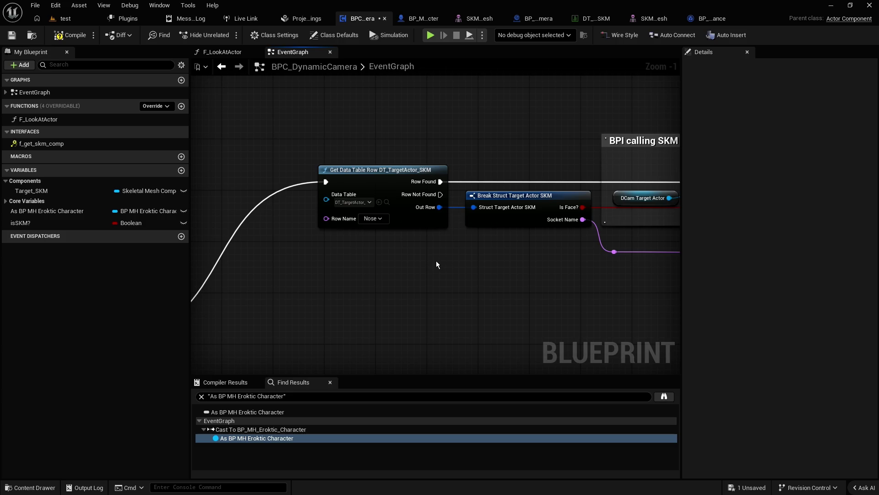
pyautogui.click(380, 220)
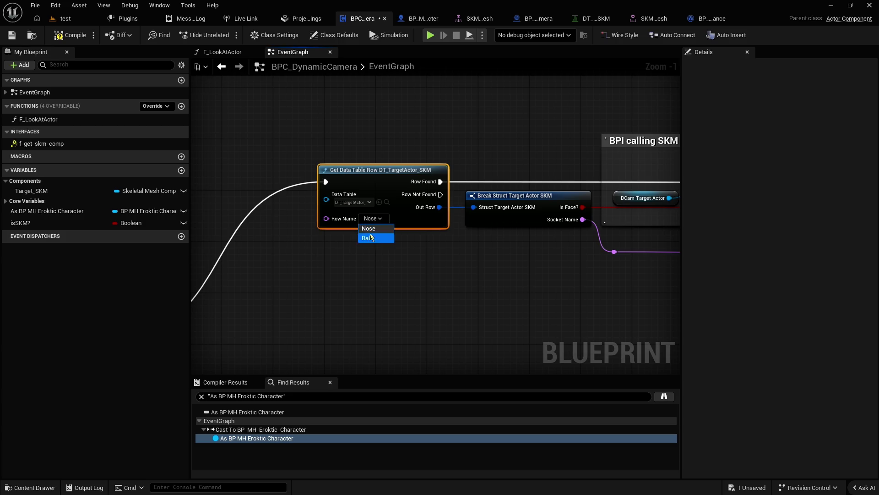
pyautogui.click(313, 247)
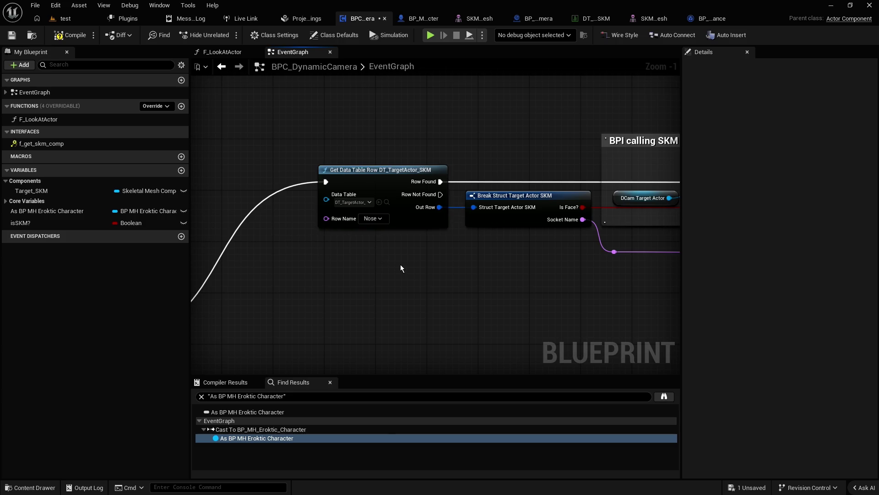
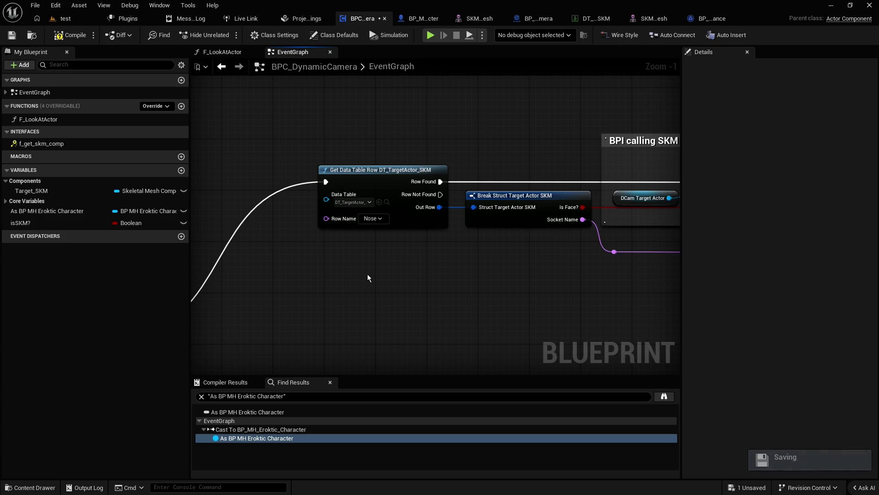
# Step: Find all references to DCam_TargetActor by name and jump to its Set node
pyautogui.click(9, 202)
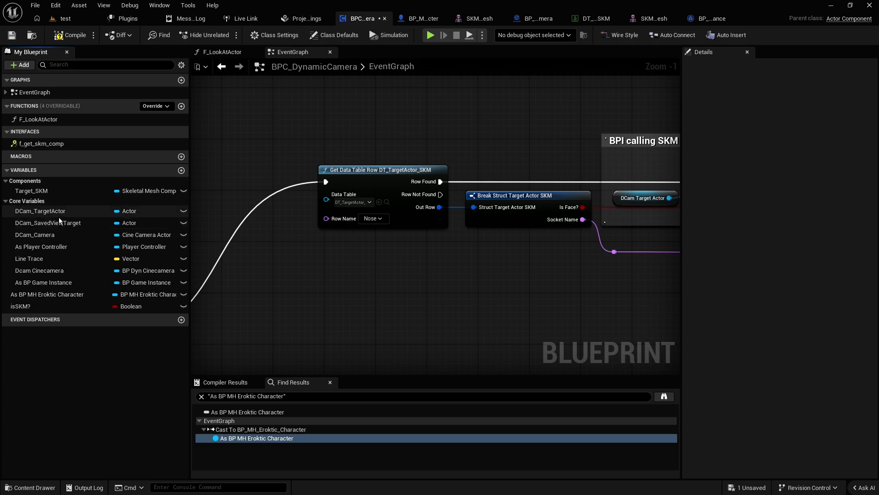
pyautogui.rightClick(46, 213)
pyautogui.moveTo(92, 246)
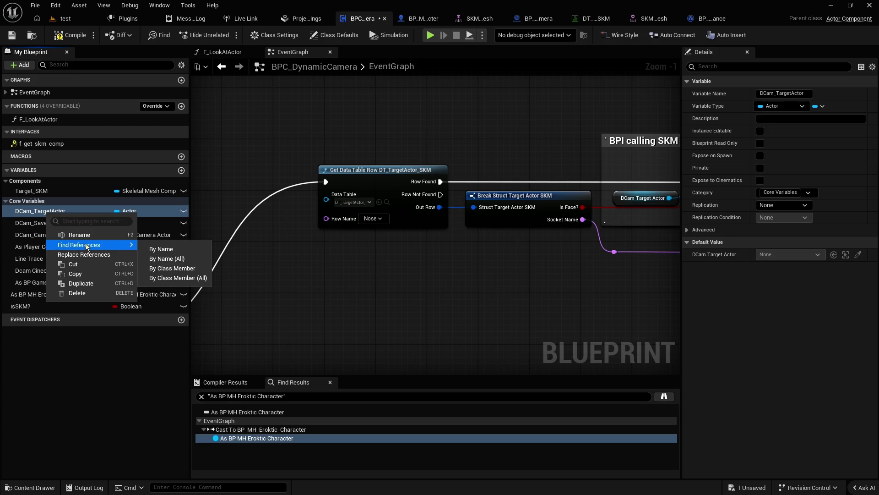
pyautogui.click(164, 247)
pyautogui.moveTo(258, 375)
pyautogui.mouseDown()
pyautogui.moveTo(245, 354)
pyautogui.moveTo(255, 323)
pyautogui.mouseUp()
pyautogui.click(249, 369)
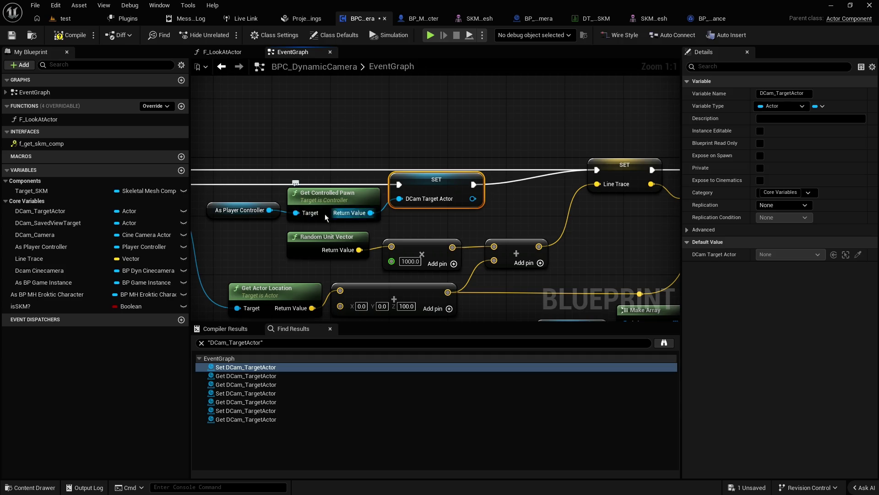
# Step: Zoom out to Zoom -10 to survey the graph, then zoom back in on the Nose row lookup
pyautogui.scroll(-3, 321, 202)
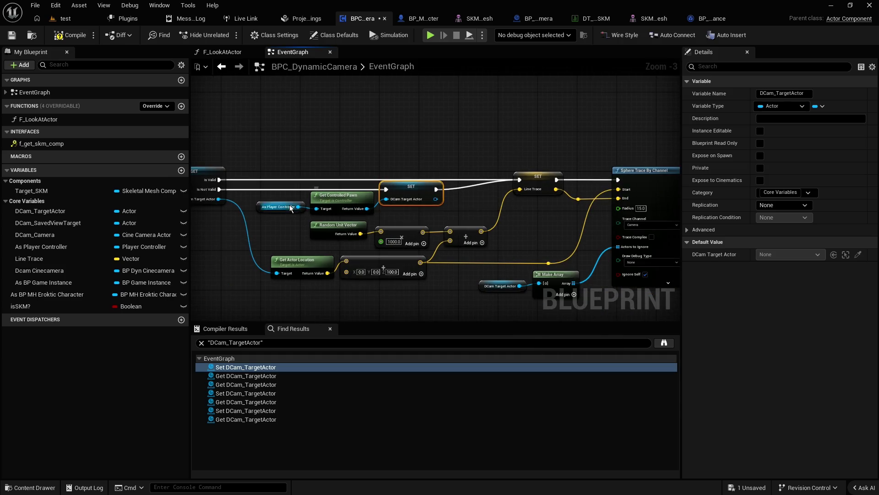
pyautogui.moveTo(289, 149)
pyautogui.mouseDown()
pyautogui.moveTo(439, 161)
pyautogui.moveTo(596, 156)
pyautogui.moveTo(349, 161)
pyautogui.mouseUp()
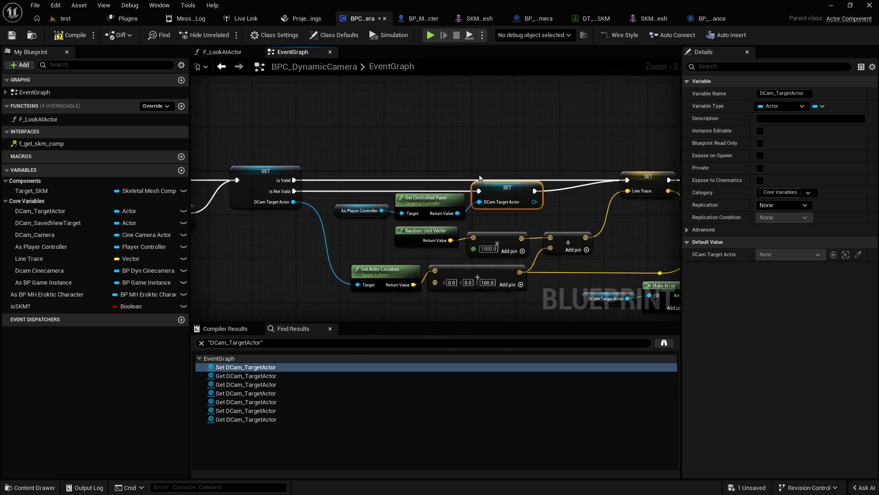
pyautogui.scroll(2, 326, 227)
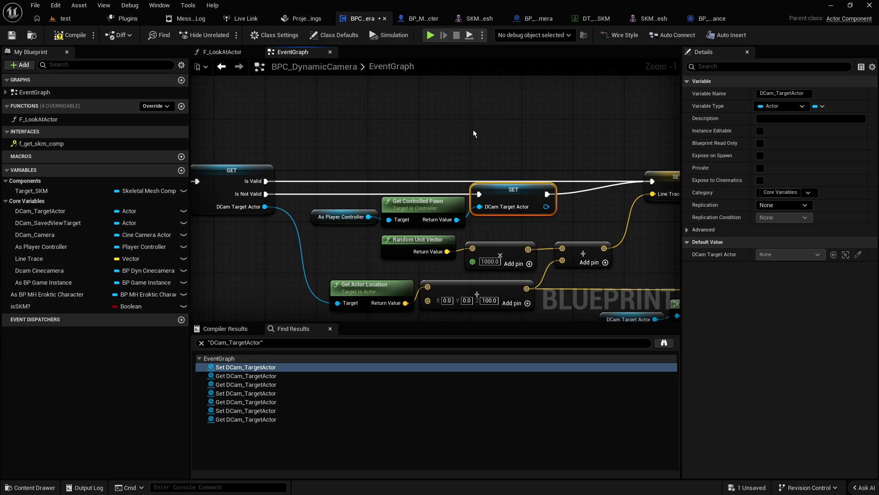
pyautogui.scroll(-9, 473, 131)
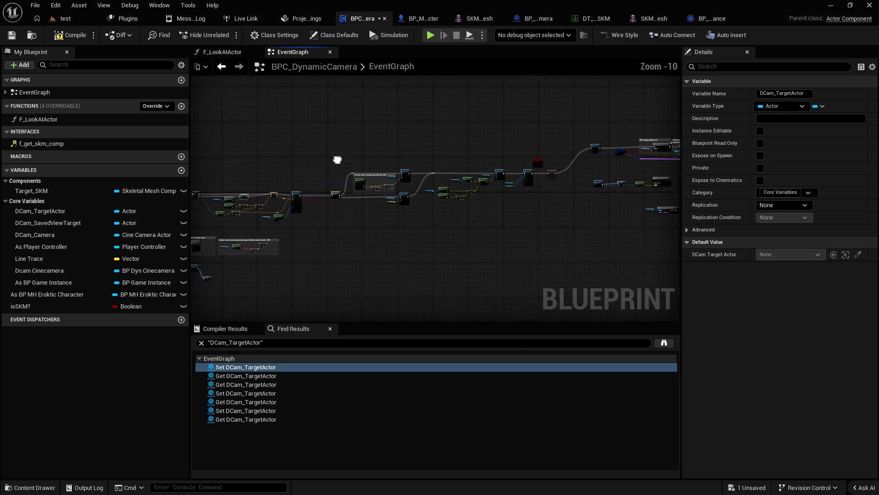
pyautogui.moveTo(466, 145); pyautogui.dragTo(365, 164)
pyautogui.scroll(8, 394, 185)
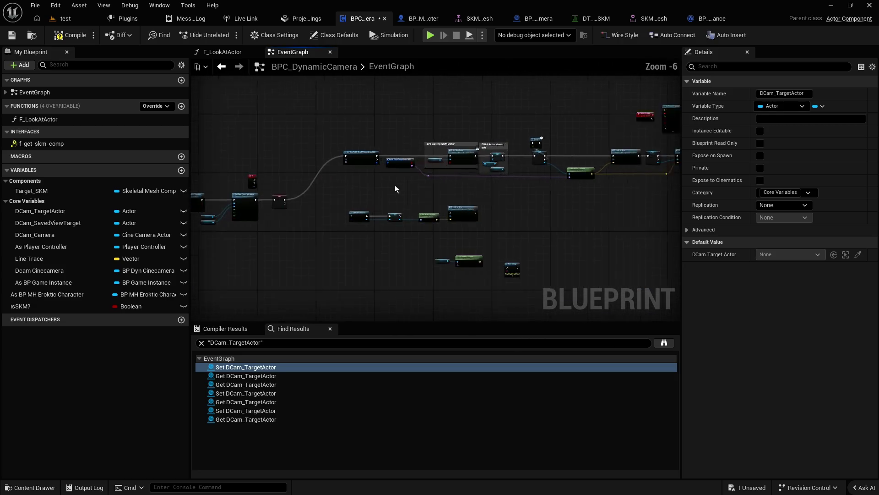
pyautogui.scroll(2, 405, 236)
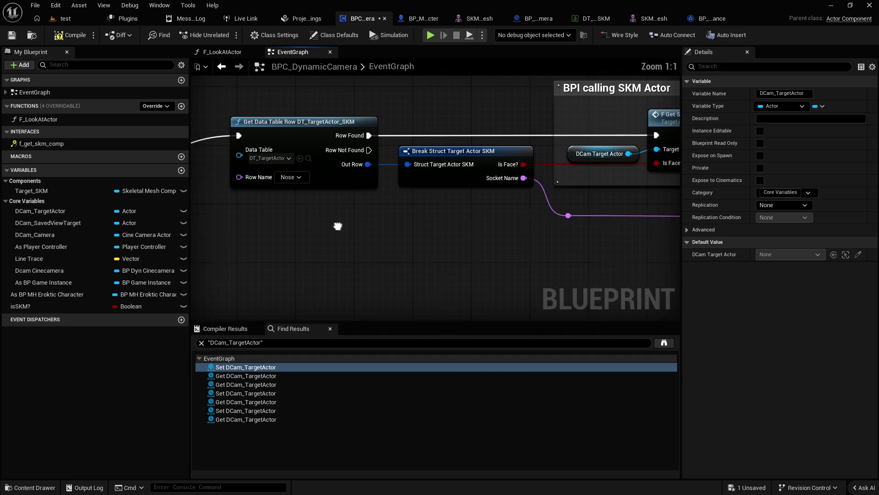
# Step: Pan past the Get Data Table Row node to the 'SKM Actor stored call' comment and select it
pyautogui.moveTo(380, 252)
pyautogui.mouseDown()
pyautogui.moveTo(494, 243)
pyautogui.moveTo(569, 178)
pyautogui.mouseUp()
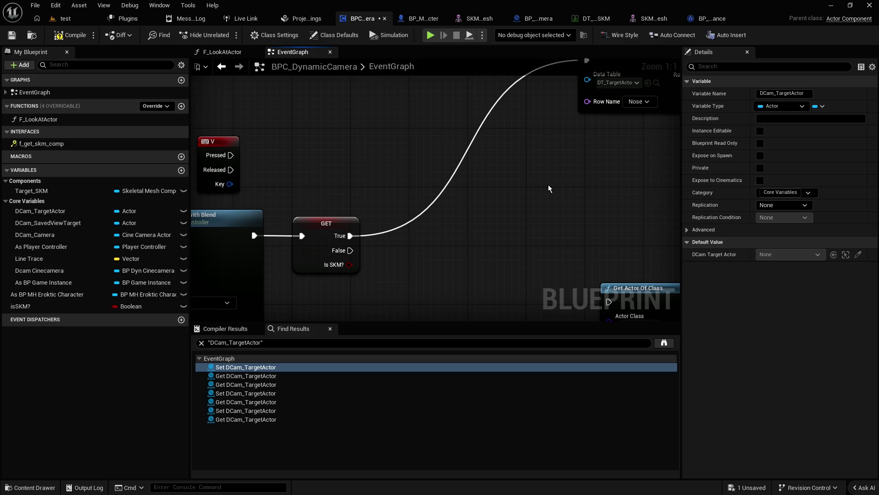
pyautogui.scroll(-2, 549, 185)
pyautogui.moveTo(548, 187); pyautogui.dragTo(400, 216)
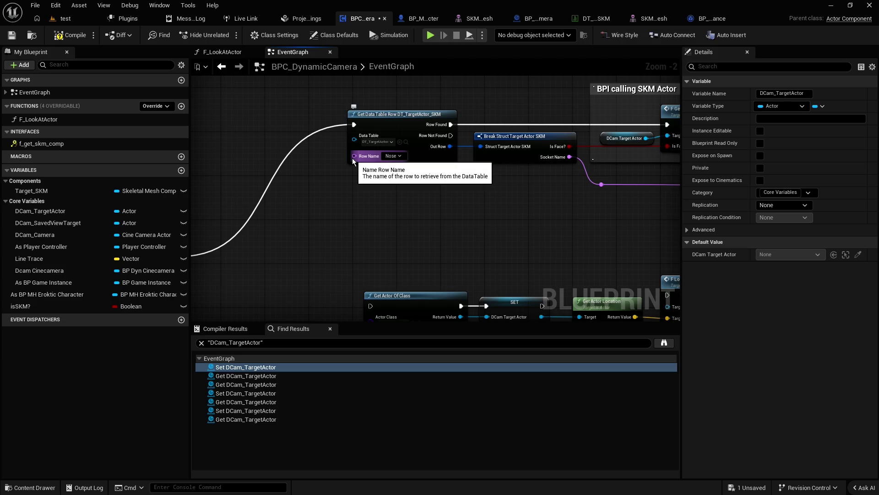
pyautogui.click(357, 181)
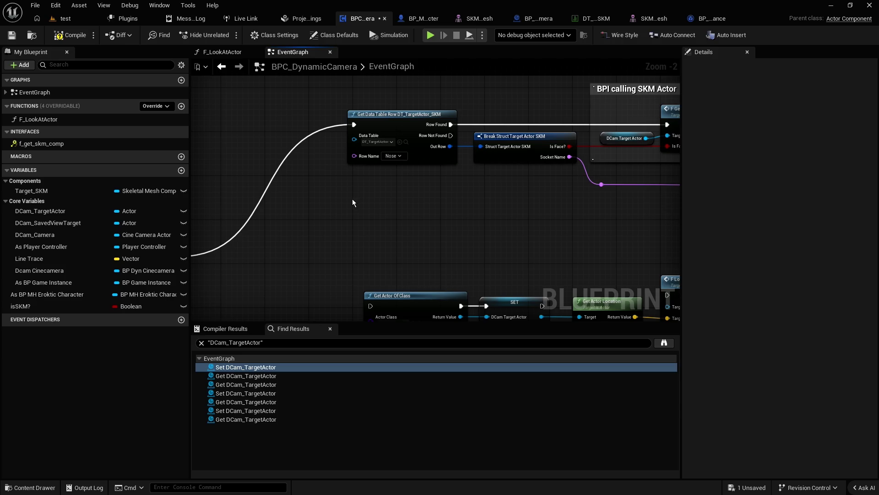
pyautogui.moveTo(351, 200); pyautogui.dragTo(468, 183)
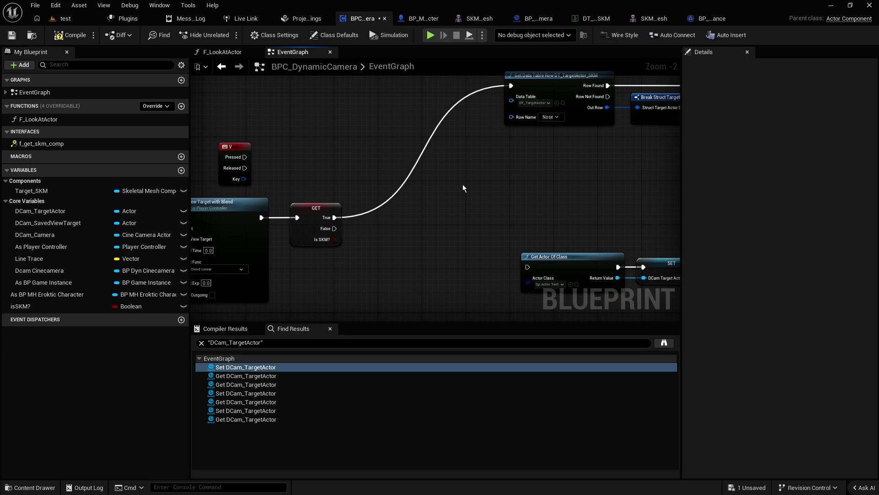
pyautogui.moveTo(502, 183)
pyautogui.mouseDown()
pyautogui.moveTo(400, 191)
pyautogui.moveTo(428, 198)
pyautogui.moveTo(356, 226)
pyautogui.moveTo(264, 224)
pyautogui.mouseUp()
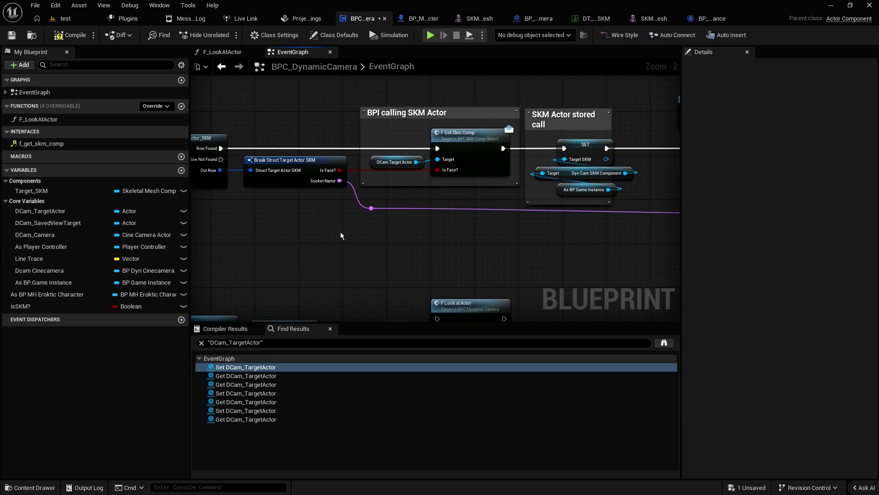
pyautogui.moveTo(340, 235); pyautogui.dragTo(314, 236)
pyautogui.moveTo(399, 239); pyautogui.dragTo(344, 243)
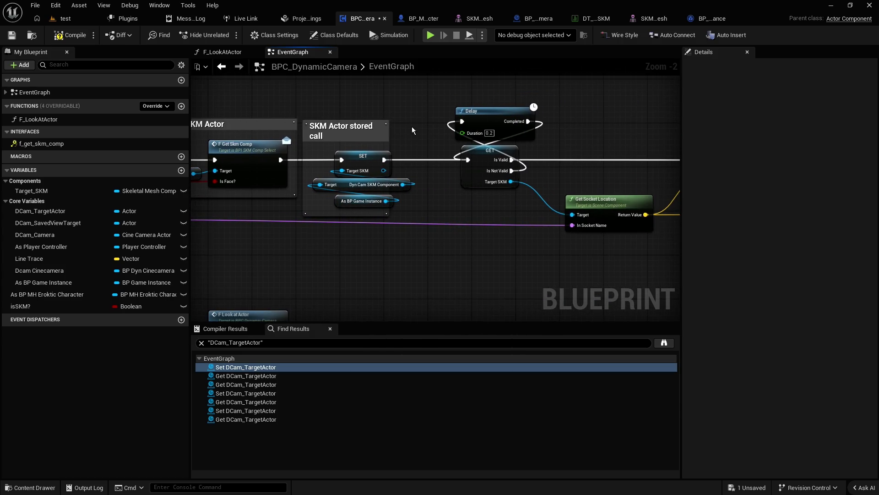
pyautogui.click(362, 131)
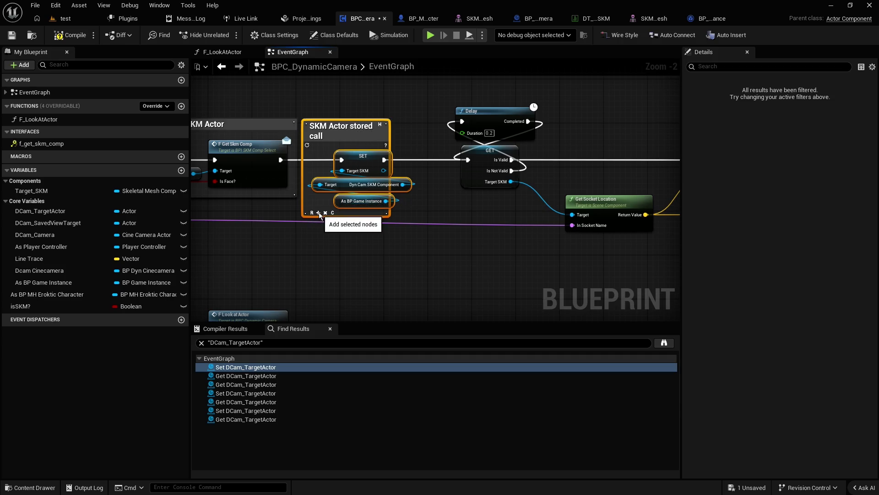
# Step: Resize the 'SKM Actor stored call' comment to fit its SET node and inputs, then deselect it
pyautogui.click(320, 213)
pyautogui.click(364, 111)
pyautogui.click(368, 140)
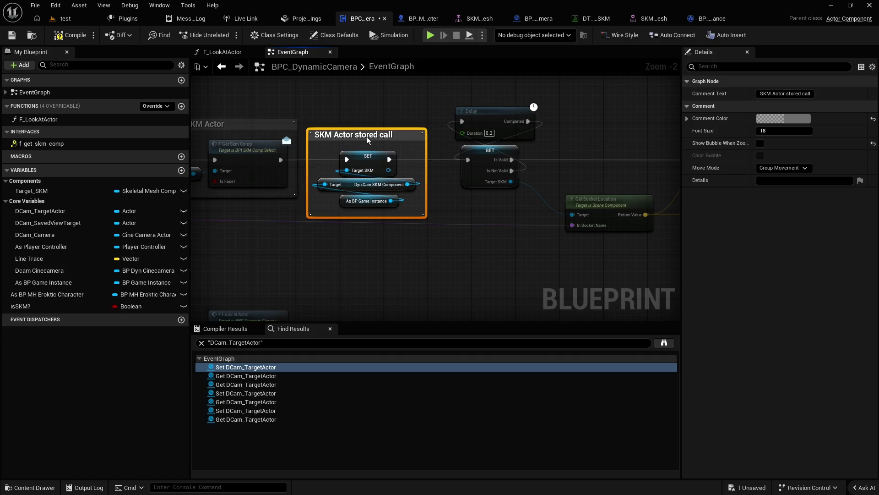
pyautogui.click(333, 248)
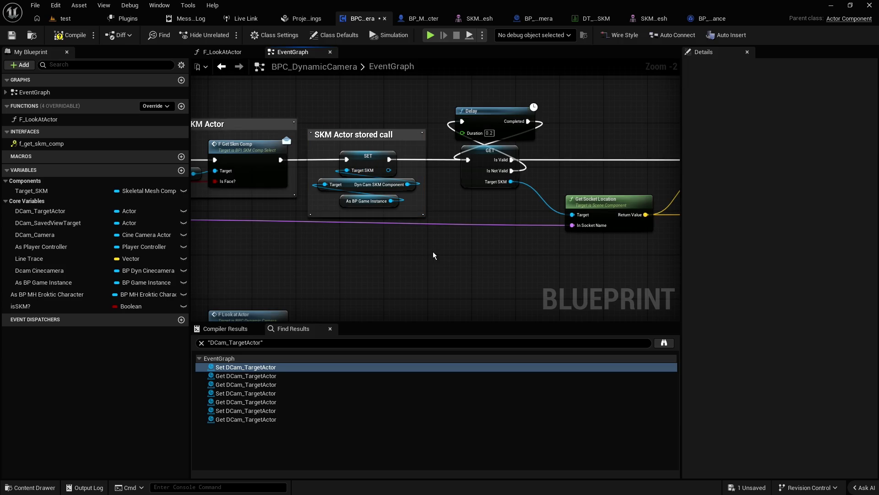
pyautogui.scroll(-2, 433, 252)
pyautogui.moveTo(306, 256)
pyautogui.mouseDown()
pyautogui.moveTo(296, 252)
pyautogui.moveTo(638, 232)
pyautogui.moveTo(490, 246)
pyautogui.moveTo(444, 230)
pyautogui.moveTo(458, 227)
pyautogui.moveTo(417, 189)
pyautogui.mouseUp()
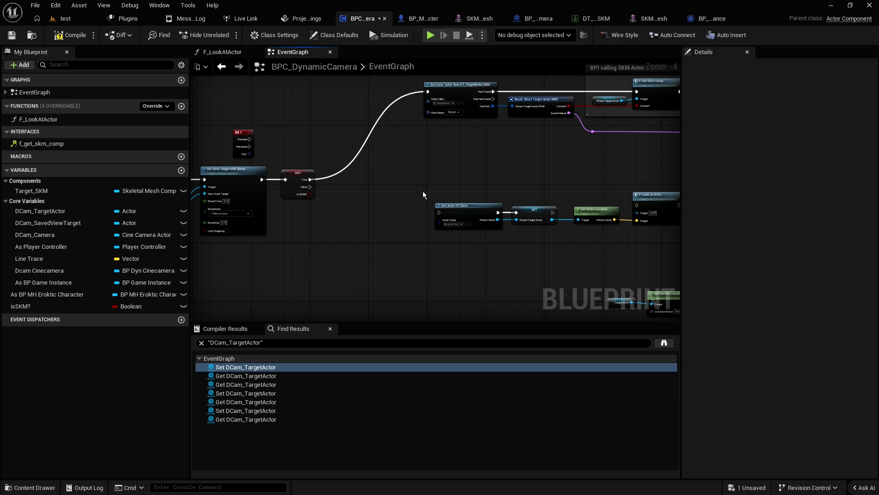
pyautogui.scroll(1, 422, 192)
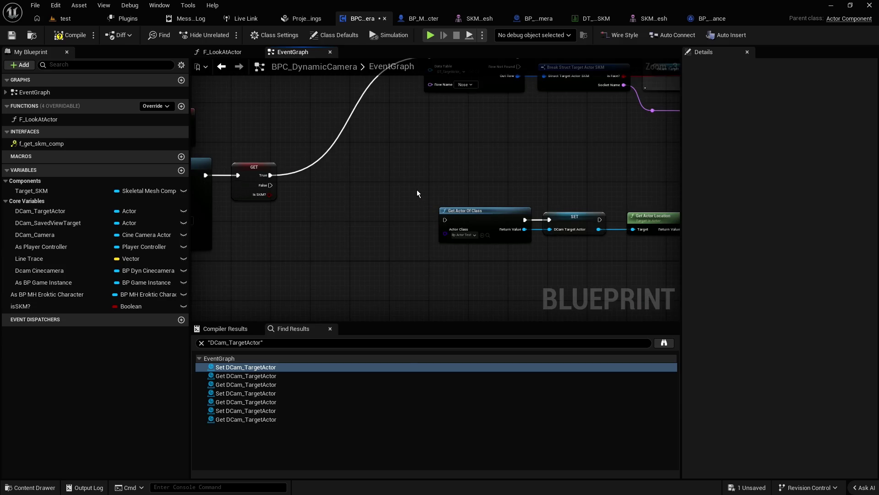
pyautogui.scroll(2, 403, 241)
pyautogui.click(482, 235)
pyautogui.click(483, 235)
pyautogui.click(427, 196)
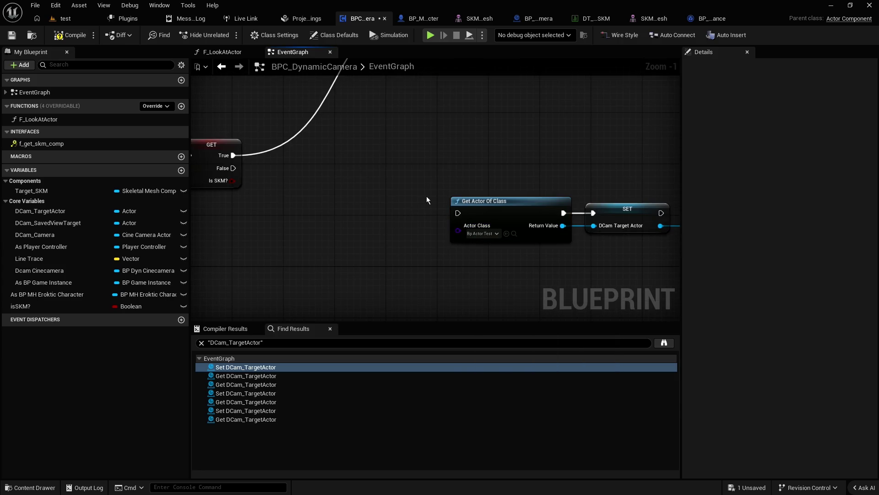
pyautogui.scroll(-2, 414, 193)
pyautogui.moveTo(401, 258); pyautogui.dragTo(354, 235)
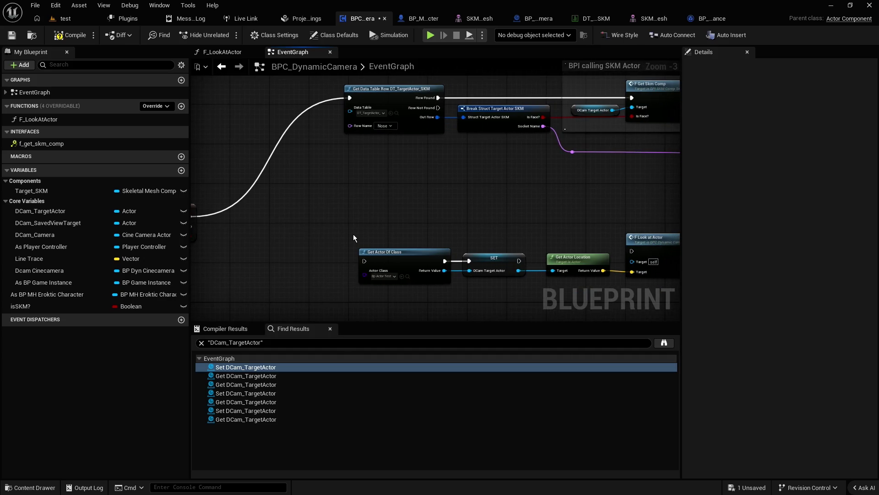
pyautogui.click(383, 277)
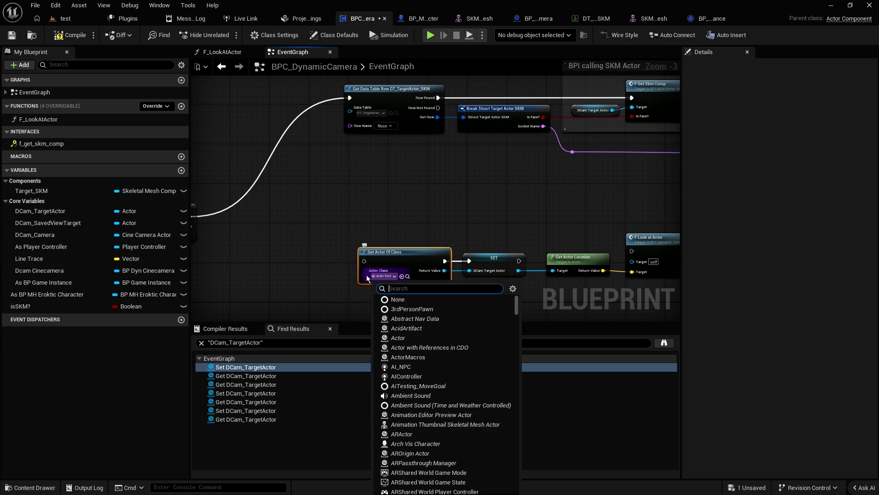
pyautogui.click(350, 272)
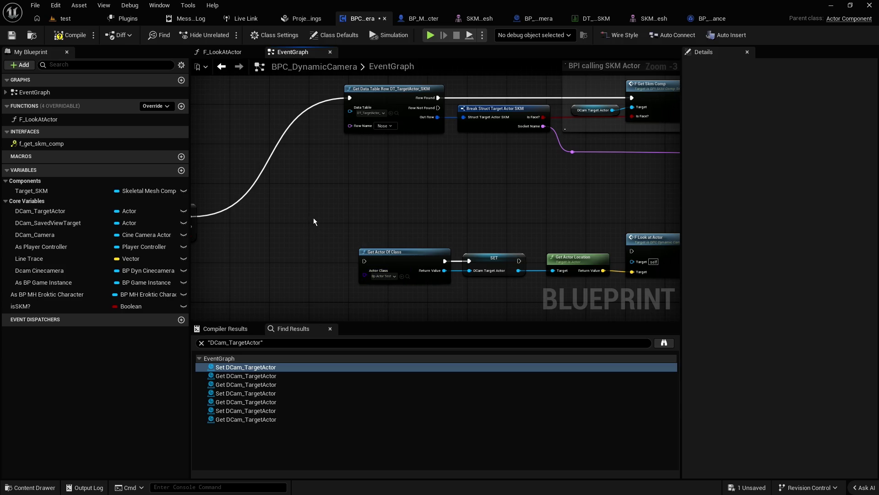
pyautogui.moveTo(342, 162); pyautogui.dragTo(343, 185)
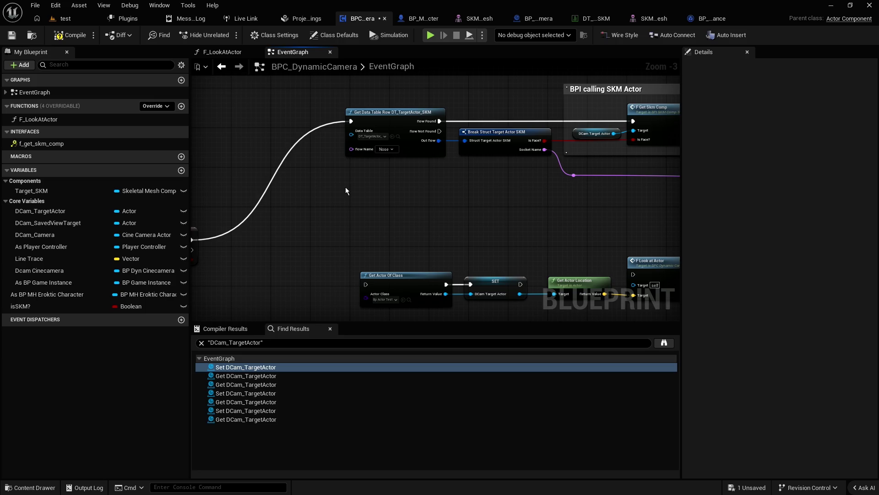
# Step: Promote the Get Data Table Row's Row Name pin to a variable named DT Row Name
pyautogui.moveTo(351, 149); pyautogui.dragTo(329, 173)
pyautogui.click(378, 202)
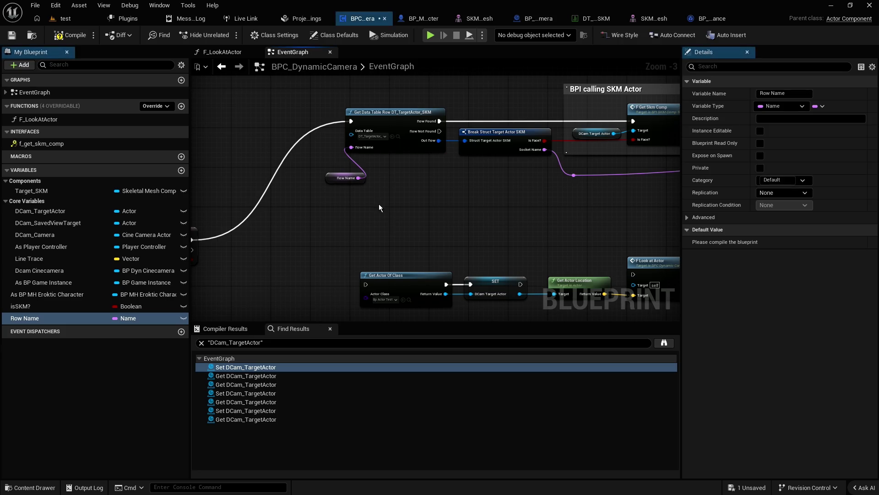
pyautogui.rightClick(18, 319)
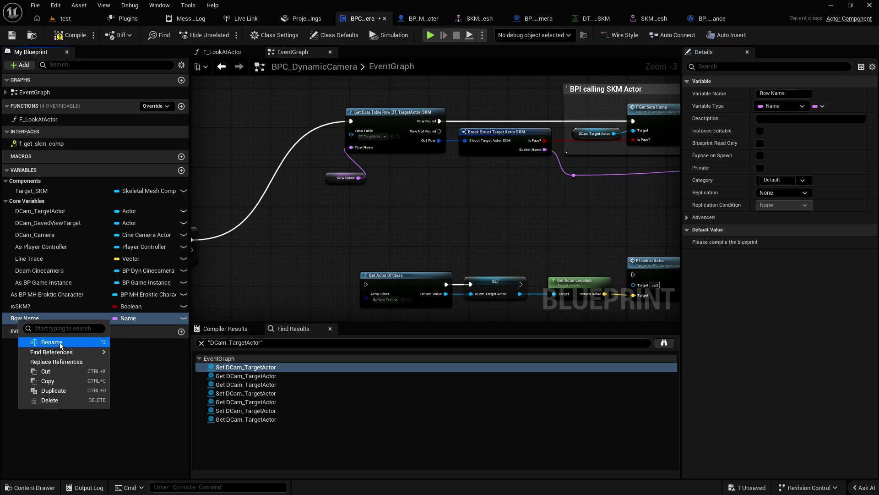
pyautogui.click(61, 344)
pyautogui.write('D')
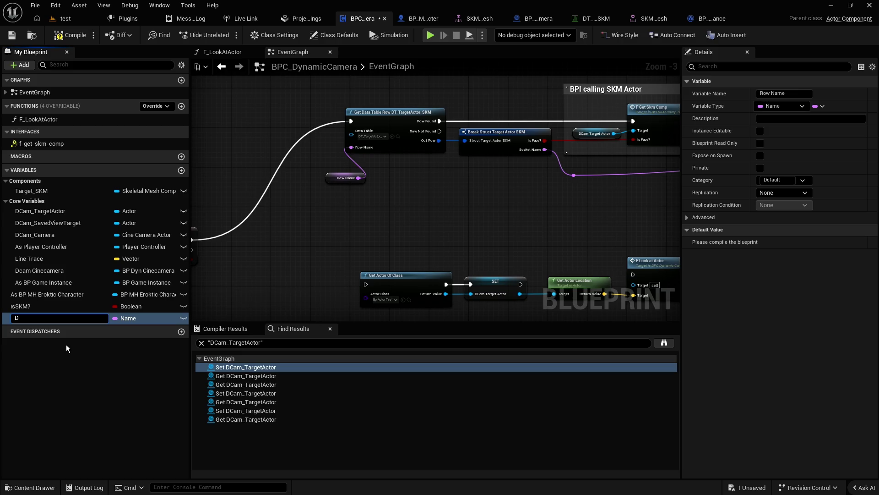
pyautogui.write('T')
pyautogui.write(' Row Name')
pyautogui.press('Return')
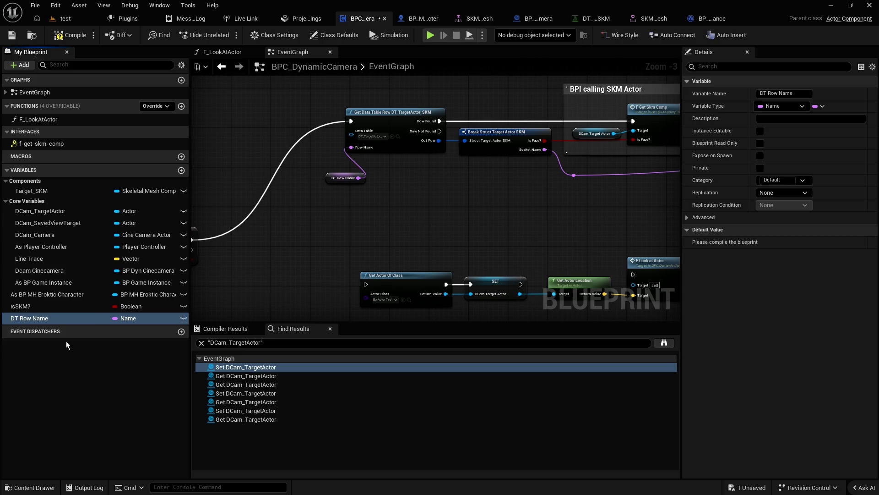
pyautogui.scroll(2, 330, 222)
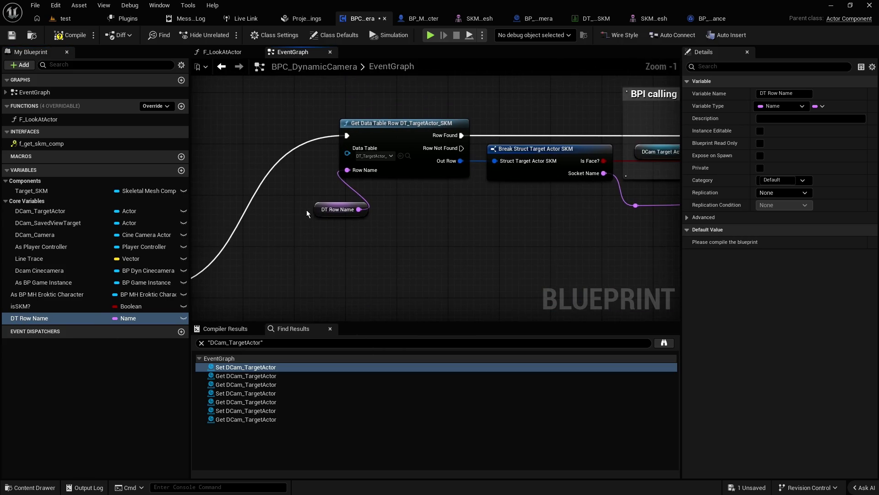
# Step: Drop a spare DT Row Name getter beside Get Actor Of Class, abandoning the attempted wire
pyautogui.moveTo(319, 209)
pyautogui.mouseDown()
pyautogui.moveTo(279, 183)
pyautogui.moveTo(282, 196)
pyautogui.mouseUp()
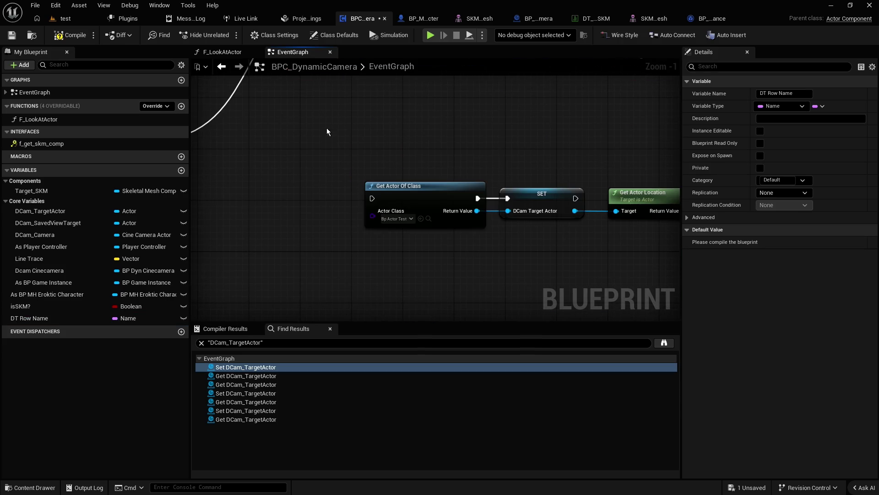
pyautogui.moveTo(55, 317)
pyautogui.mouseDown()
pyautogui.moveTo(80, 295)
pyautogui.moveTo(372, 218)
pyautogui.mouseUp()
pyautogui.click(303, 239)
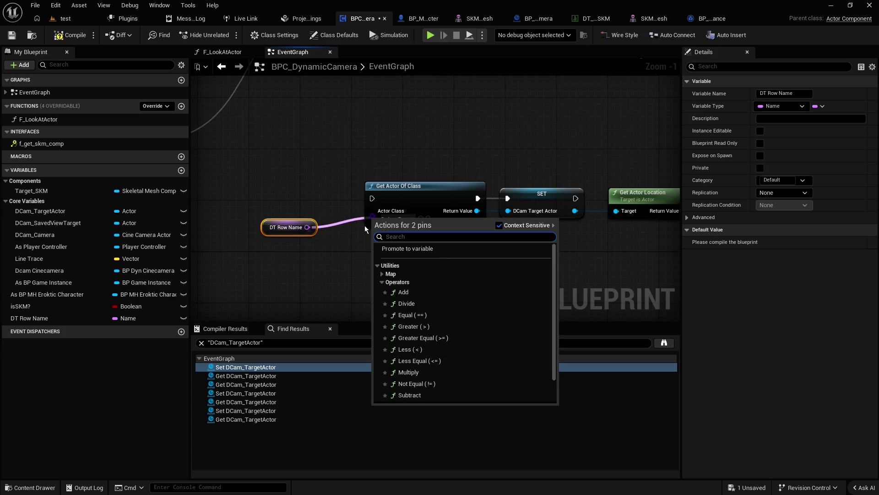
pyautogui.click(323, 229)
pyautogui.moveTo(308, 228); pyautogui.dragTo(373, 216)
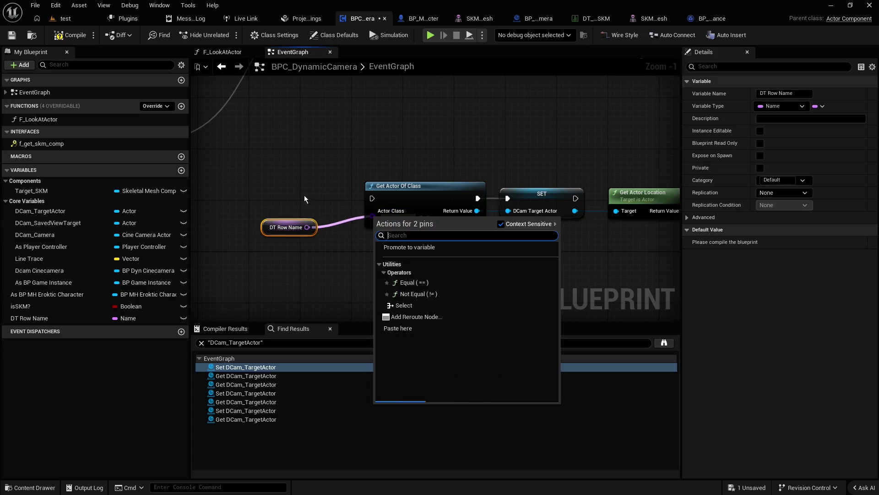
pyautogui.click(304, 196)
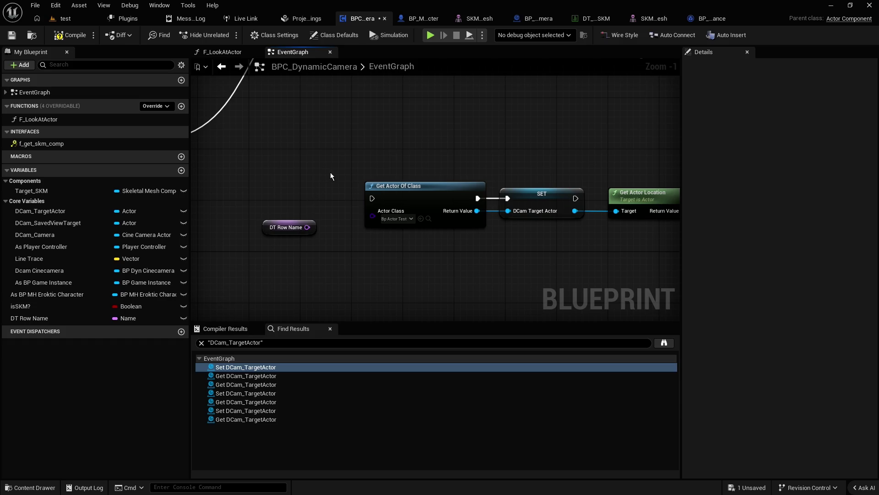
# Step: Select the Get Actor Of Class node and inspect the isSKM? Boolean, which defaults to true
pyautogui.click(411, 193)
pyautogui.scroll(-1, 407, 228)
pyautogui.scroll(2, 427, 243)
pyautogui.scroll(-4, 426, 241)
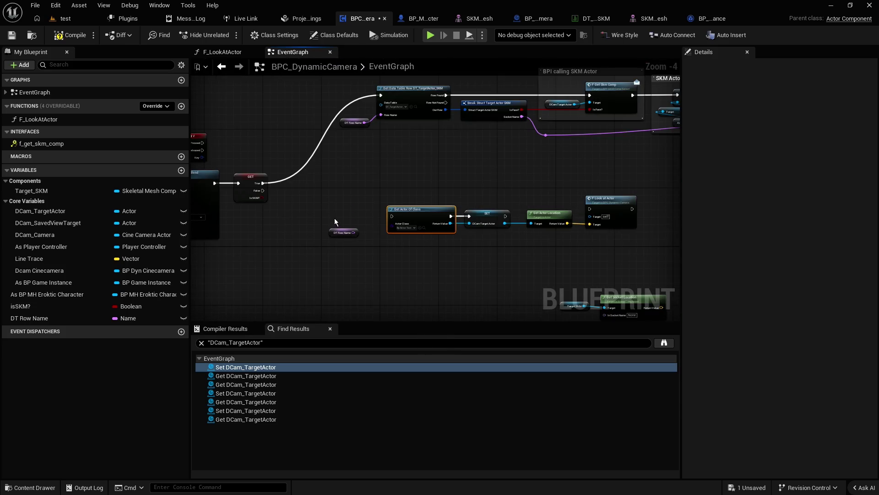
pyautogui.scroll(2, 328, 217)
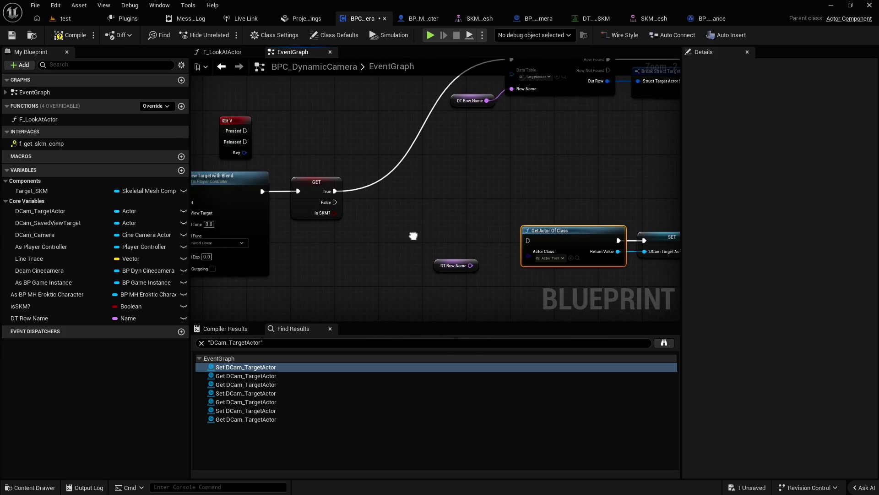
pyautogui.click(328, 193)
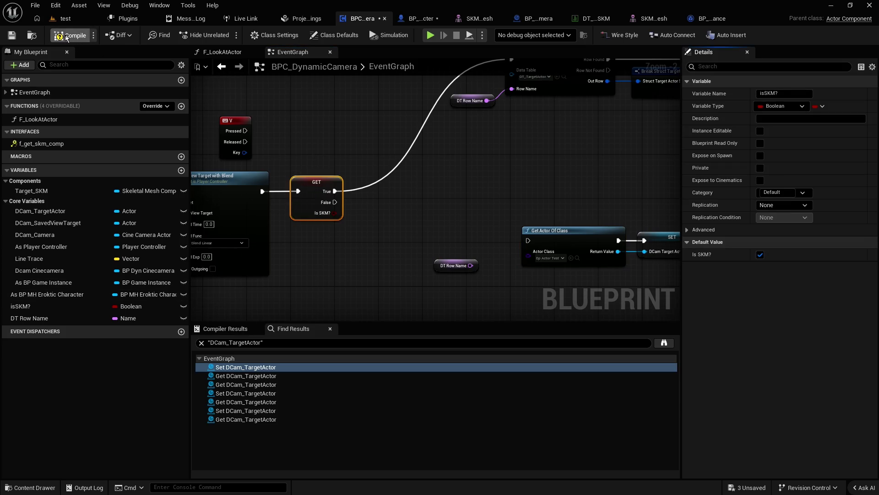
# Step: Compile BPC_DynamicCamera and delete the stray DT Row Name getter
pyautogui.click(12, 35)
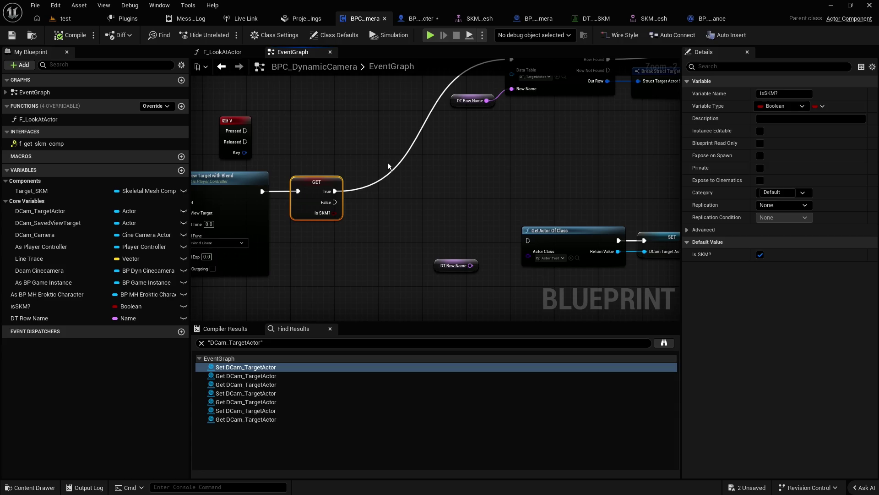
pyautogui.scroll(-2, 477, 181)
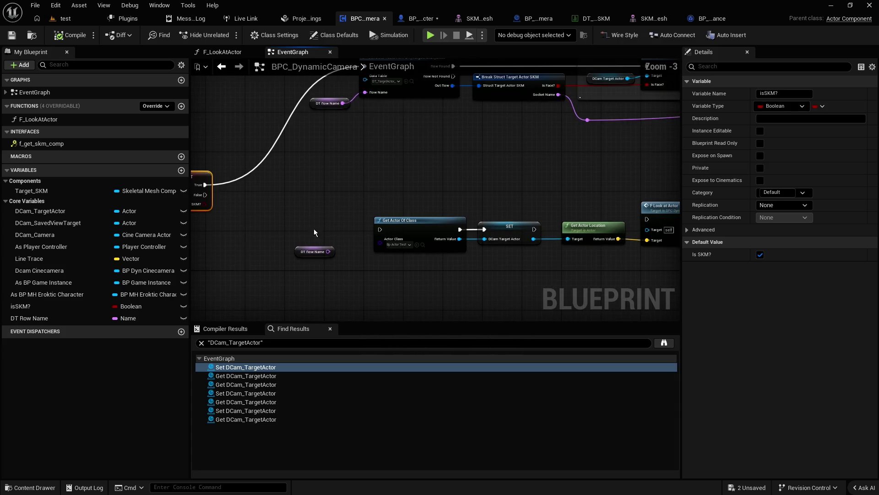
pyautogui.click(336, 254)
pyautogui.press('Delete')
pyautogui.scroll(1, 378, 189)
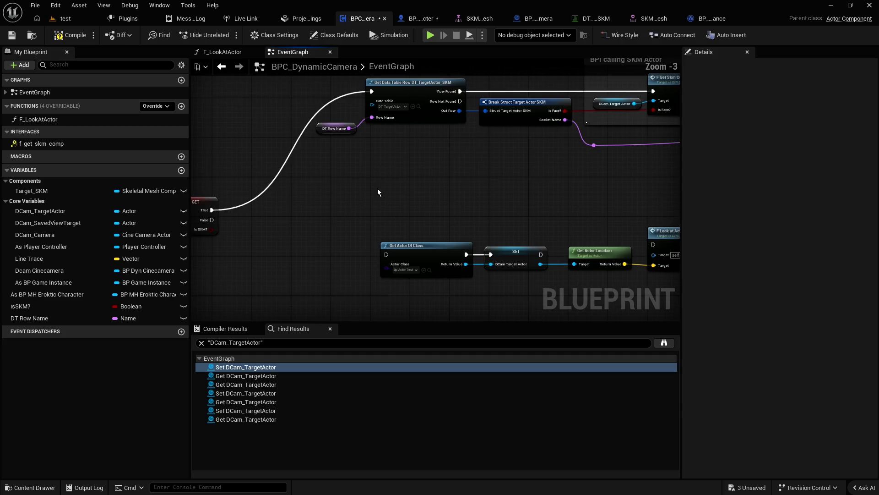
# Step: Review the Get Data Table Row, Break Struct and DT Row Name nodes by the BPI calling SKM Actor group
pyautogui.moveTo(387, 169)
pyautogui.mouseDown()
pyautogui.moveTo(371, 235)
pyautogui.moveTo(391, 210)
pyautogui.moveTo(381, 212)
pyautogui.moveTo(384, 252)
pyautogui.mouseUp()
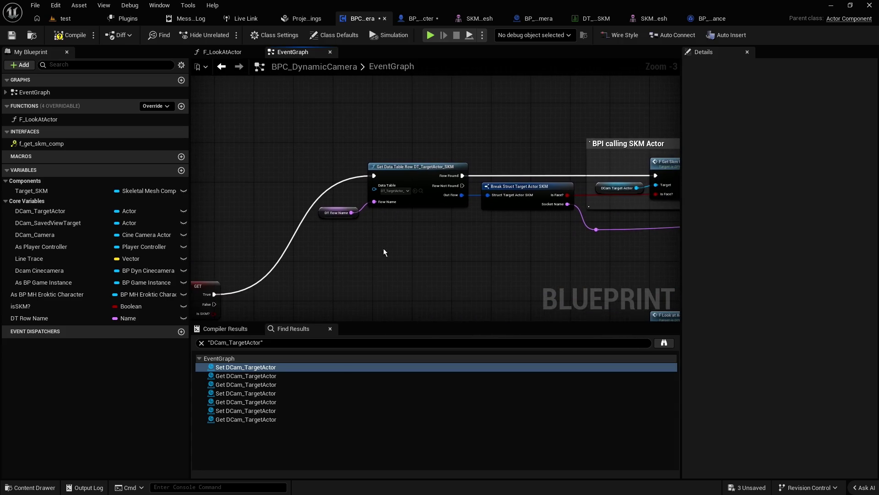
pyautogui.scroll(1, 406, 241)
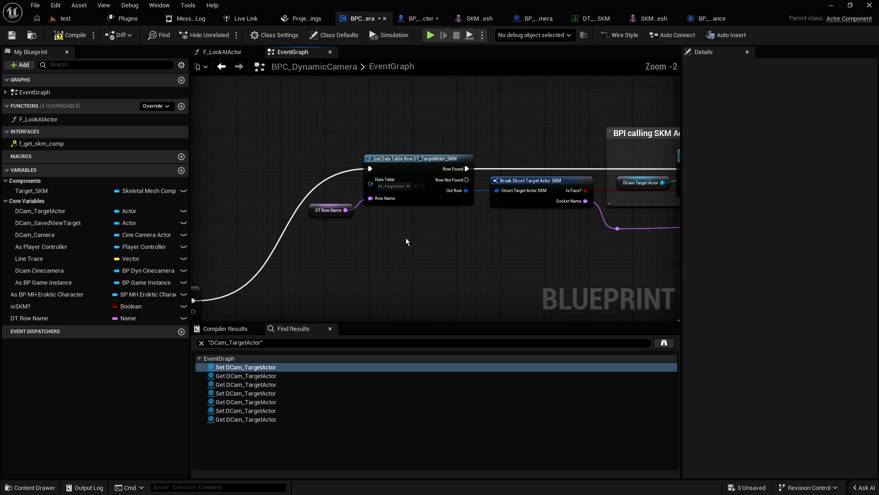
pyautogui.moveTo(406, 241); pyautogui.dragTo(321, 253)
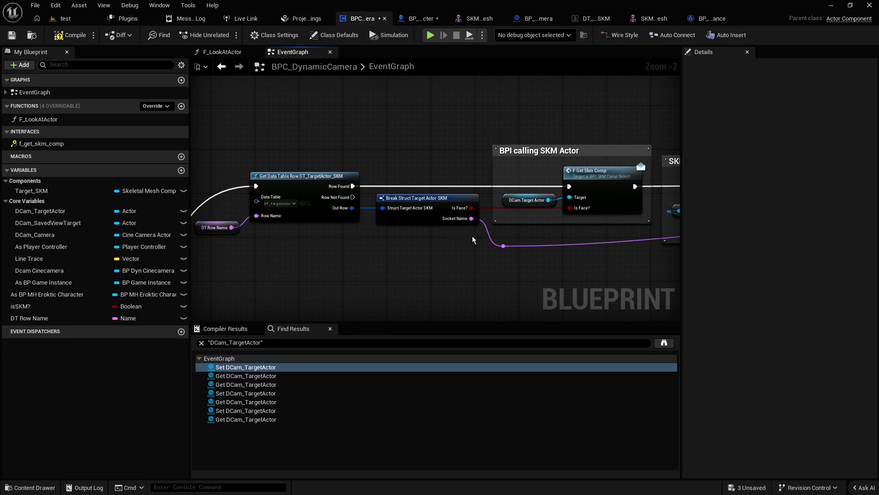
pyautogui.moveTo(553, 232)
pyautogui.mouseDown()
pyautogui.moveTo(312, 236)
pyautogui.moveTo(551, 242)
pyautogui.mouseUp()
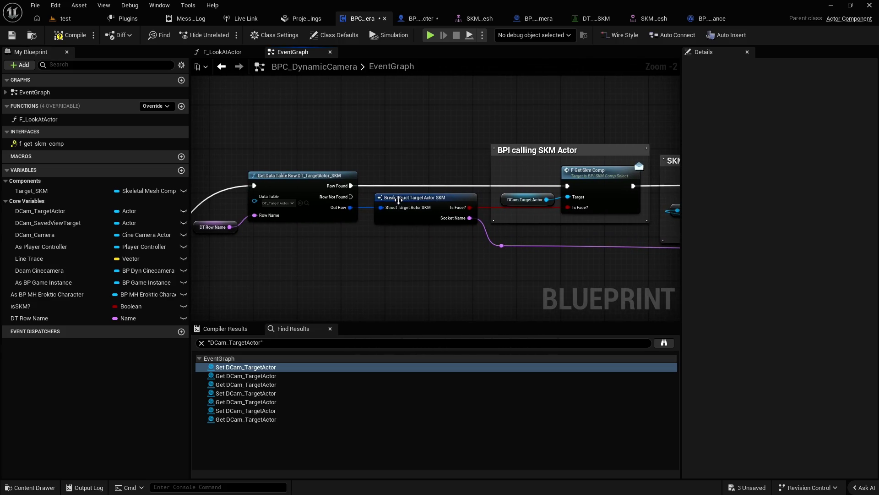
pyautogui.moveTo(226, 146)
pyautogui.mouseDown()
pyautogui.moveTo(413, 256)
pyautogui.moveTo(262, 182)
pyautogui.moveTo(226, 150)
pyautogui.moveTo(410, 253)
pyautogui.moveTo(274, 191)
pyautogui.moveTo(247, 160)
pyautogui.moveTo(457, 250)
pyautogui.mouseUp()
pyautogui.click(252, 151)
pyautogui.click(469, 252)
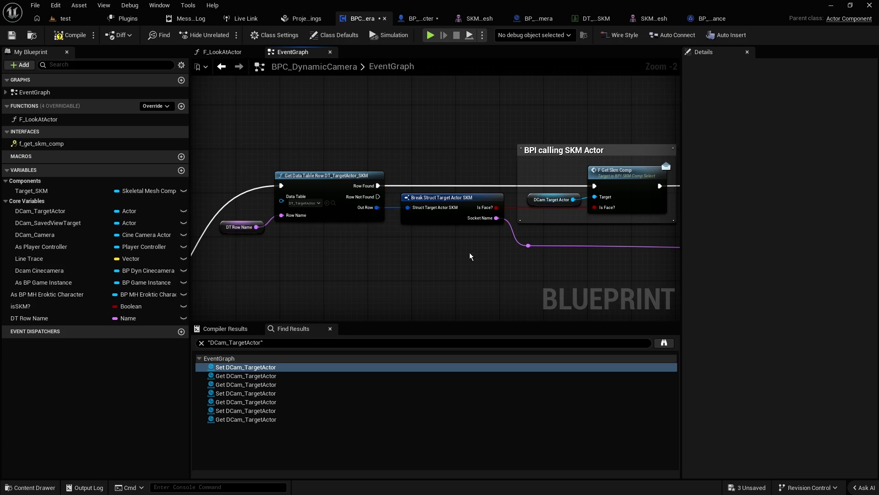
# Step: Pan along the Get Actor Of Class chain and V key nodes to the SET and Sphere Trace nodes
pyautogui.scroll(-1, 425, 263)
pyautogui.moveTo(380, 270)
pyautogui.mouseDown()
pyautogui.moveTo(420, 232)
pyautogui.moveTo(375, 165)
pyautogui.moveTo(390, 240)
pyautogui.moveTo(329, 231)
pyautogui.mouseUp()
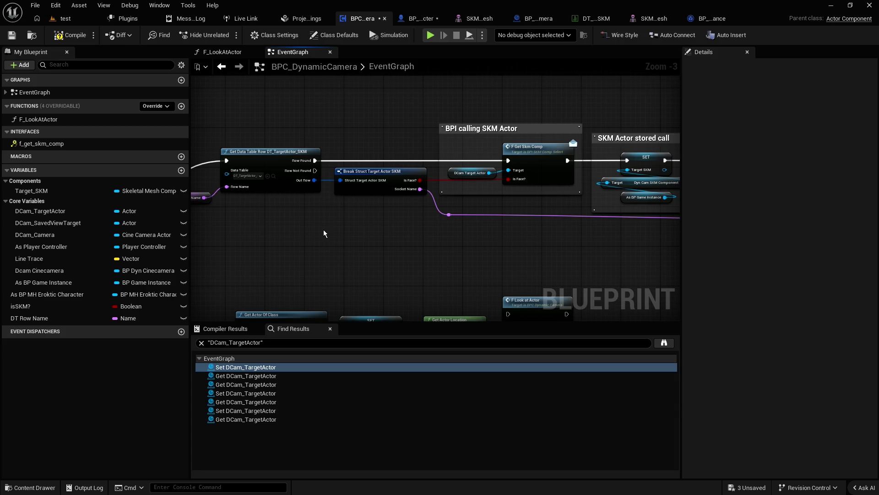
pyautogui.moveTo(307, 229); pyautogui.dragTo(552, 193)
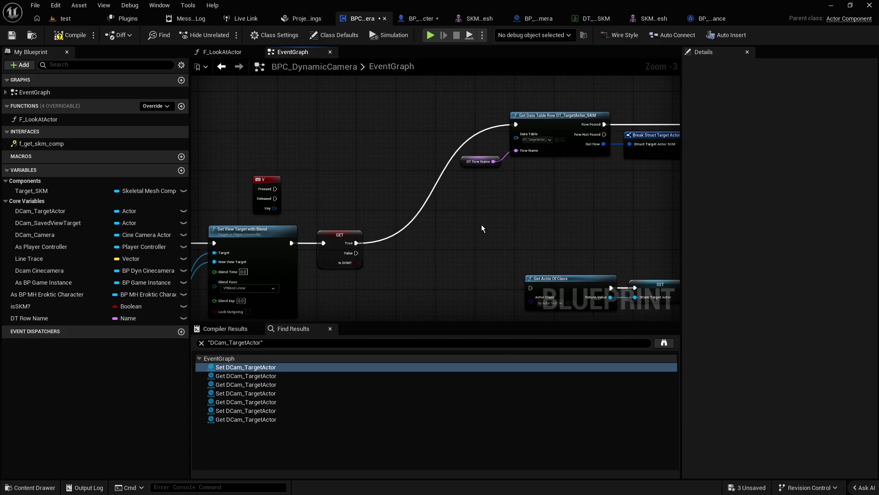
pyautogui.moveTo(482, 227); pyautogui.dragTo(535, 186)
pyautogui.scroll(-3, 507, 202)
pyautogui.scroll(2, 366, 177)
pyautogui.moveTo(365, 177)
pyautogui.mouseDown()
pyautogui.moveTo(460, 215)
pyautogui.moveTo(349, 237)
pyautogui.moveTo(428, 202)
pyautogui.moveTo(498, 190)
pyautogui.mouseUp()
# Step: Bring the 'this is for high angles' comment into view and move its group up-right
pyautogui.scroll(1, 333, 232)
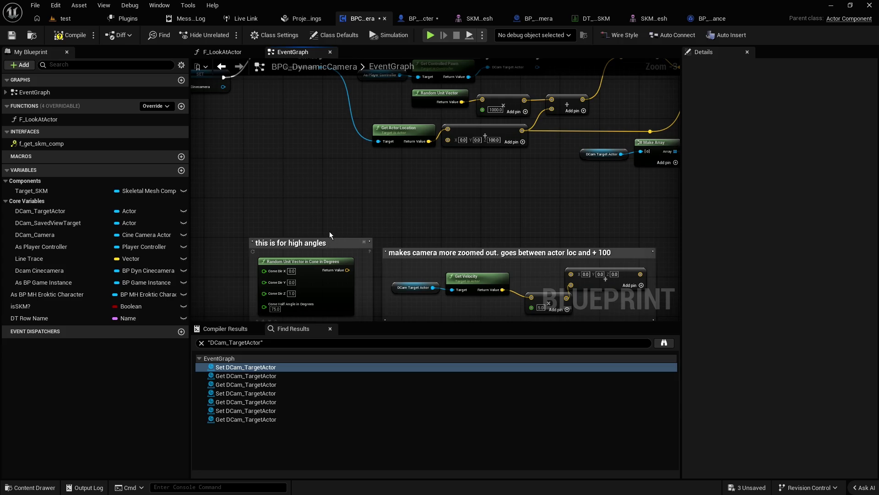
pyautogui.moveTo(366, 225)
pyautogui.mouseDown()
pyautogui.moveTo(407, 202)
pyautogui.moveTo(357, 191)
pyautogui.mouseUp()
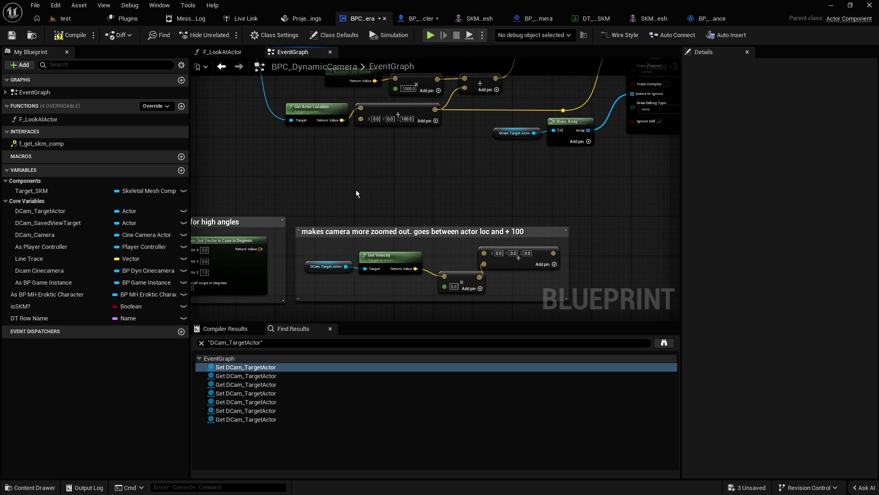
pyautogui.moveTo(356, 190)
pyautogui.mouseDown()
pyautogui.moveTo(495, 180)
pyautogui.moveTo(483, 156)
pyautogui.mouseUp()
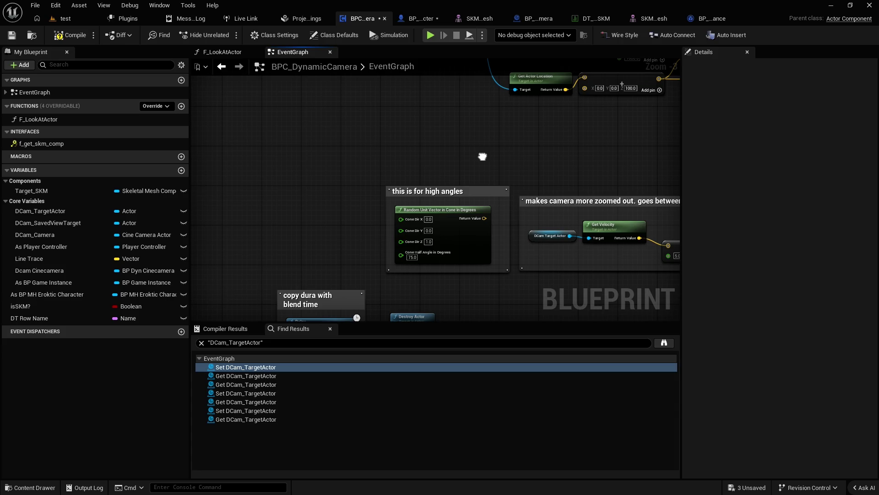
pyautogui.scroll(3, 439, 270)
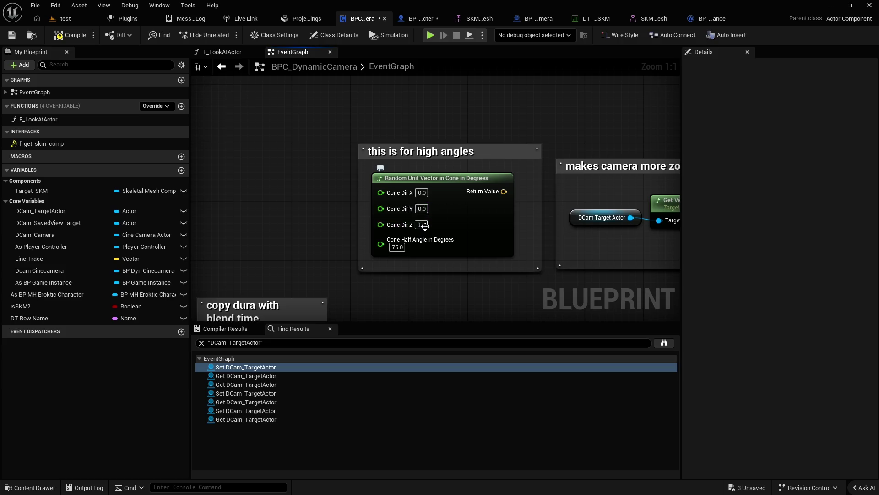
pyautogui.scroll(-3, 406, 210)
pyautogui.moveTo(468, 234); pyautogui.dragTo(454, 238)
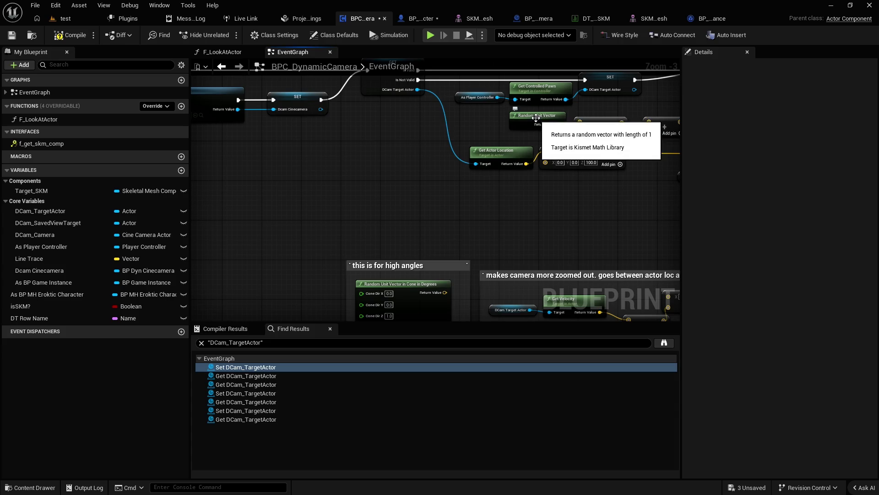
pyautogui.moveTo(421, 265); pyautogui.dragTo(403, 175)
pyautogui.click(477, 214)
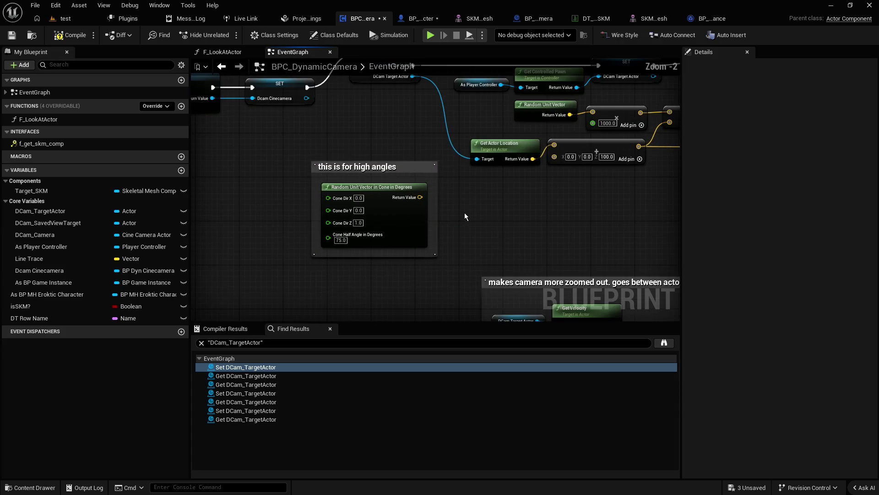
# Step: Set the Random Unit Vector in Cone's Cone Half Angle to 45.0
pyautogui.scroll(1, 458, 208)
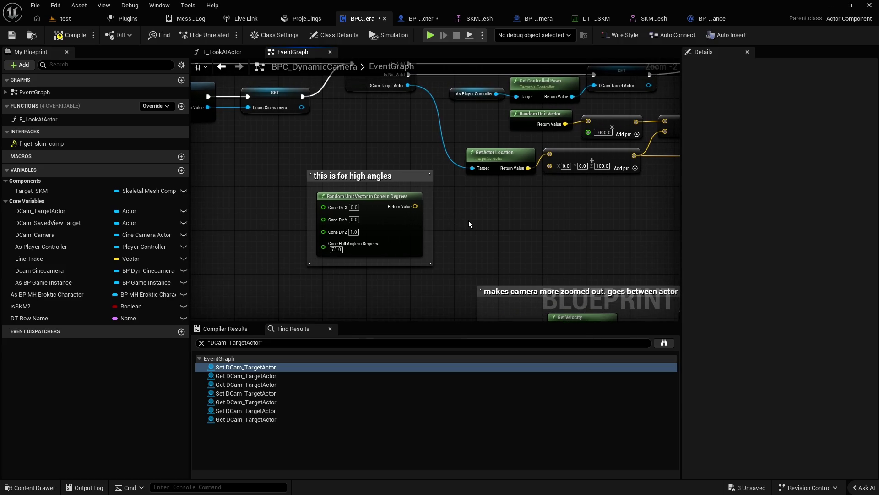
pyautogui.moveTo(469, 224)
pyautogui.mouseDown()
pyautogui.moveTo(406, 241)
pyautogui.moveTo(508, 147)
pyautogui.moveTo(536, 141)
pyautogui.mouseUp()
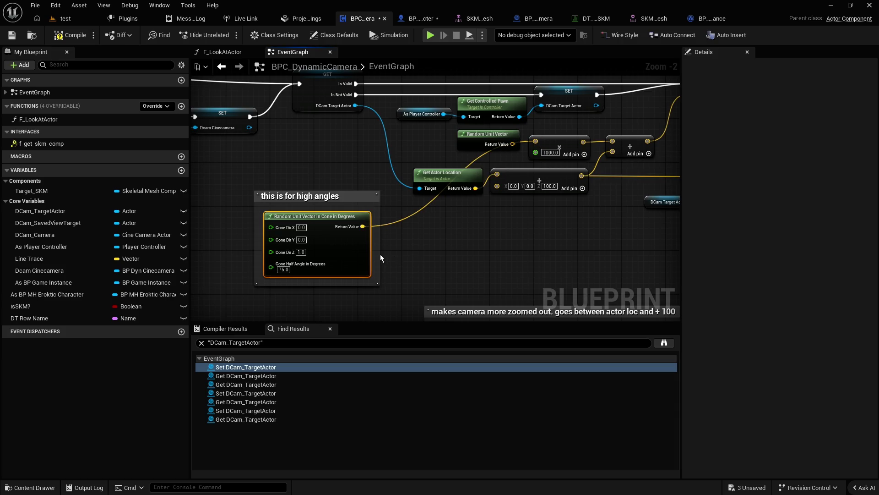
pyautogui.scroll(2, 296, 284)
pyautogui.click(279, 263)
pyautogui.write('45')
pyautogui.press('Return')
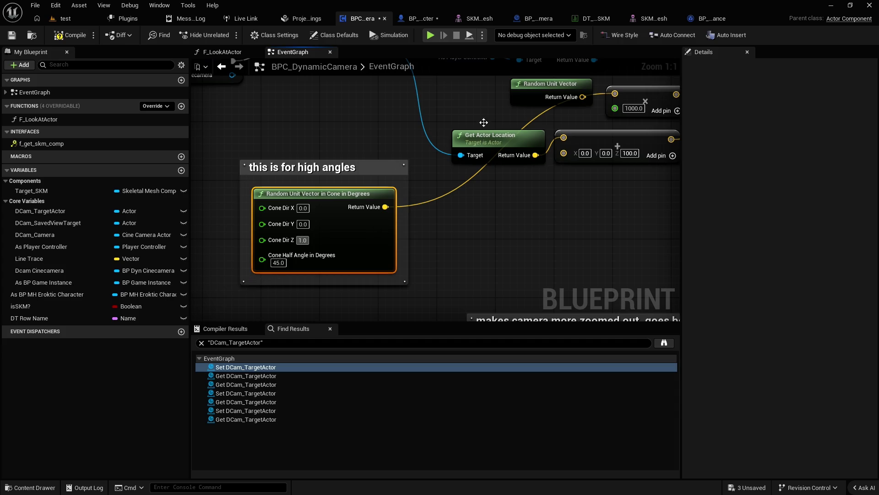
pyautogui.click(539, 21)
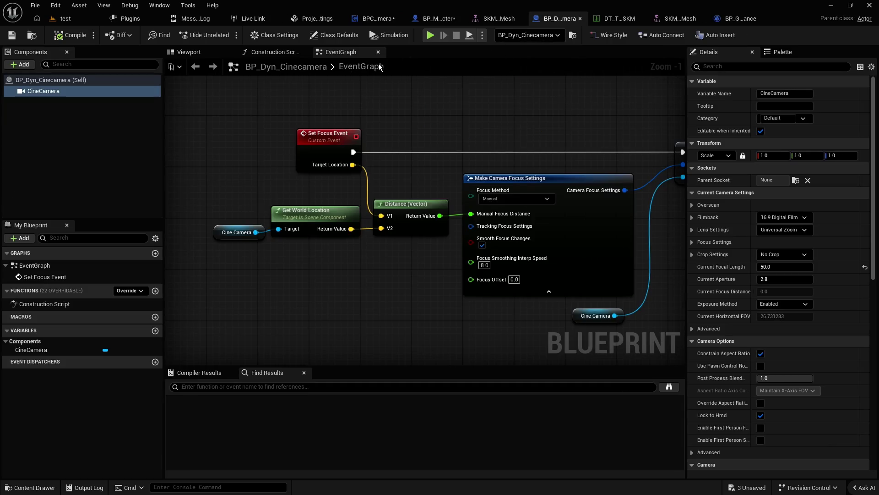
# Step: Show the Viewport previews of BP_Dyn_Cinecamera and the character blueprint, selecting the Face mesh
pyautogui.click(188, 52)
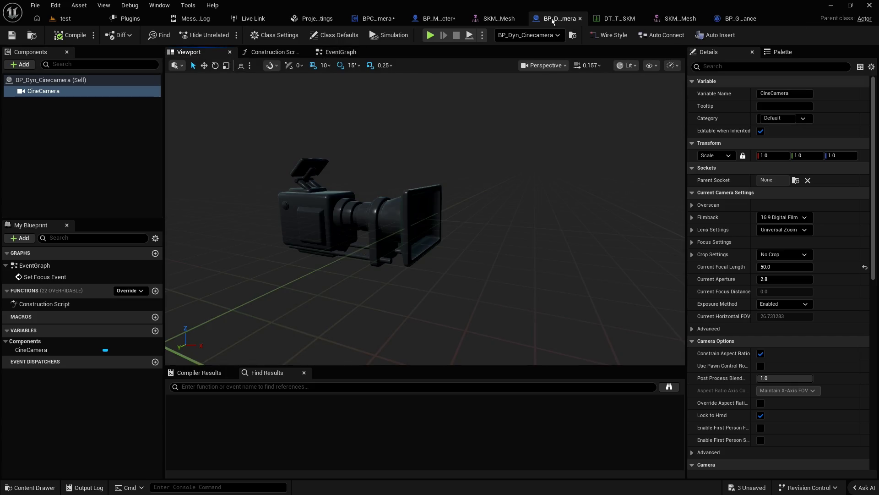
pyautogui.click(435, 19)
pyautogui.click(188, 52)
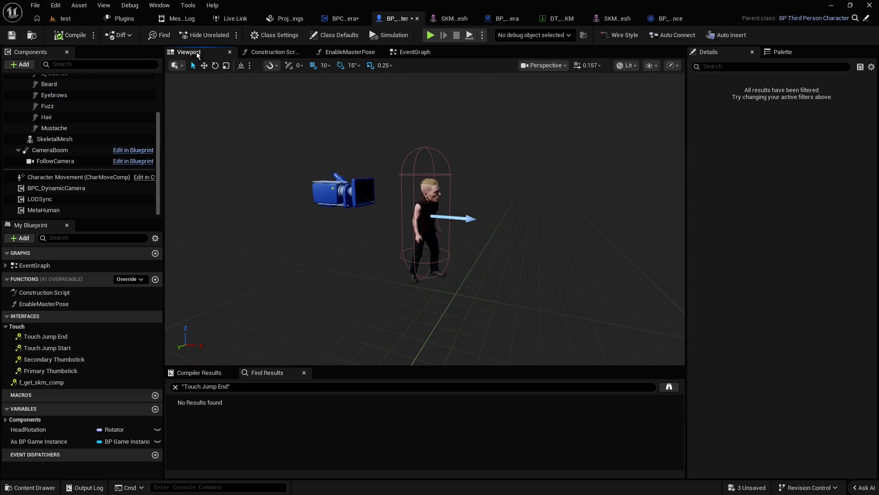
pyautogui.click(424, 201)
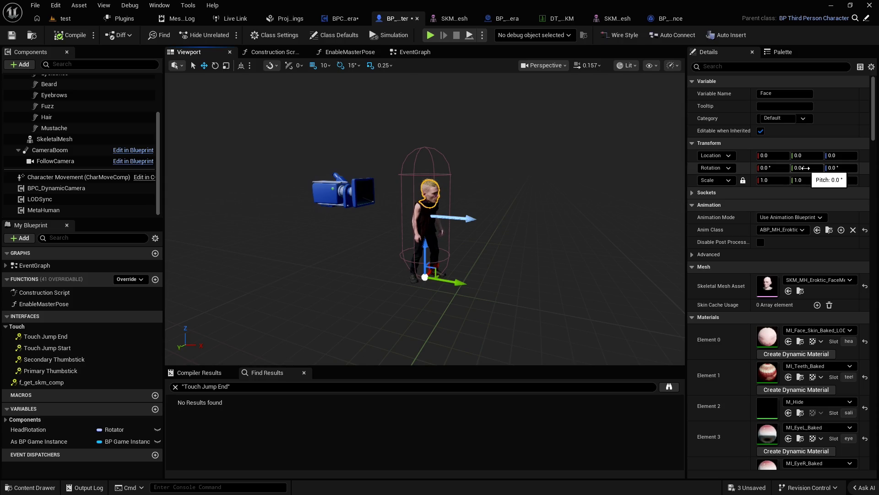
# Step: Try rotating the Face to -106° and shifting it to Y 34, undo both, then deselect
pyautogui.click(805, 168)
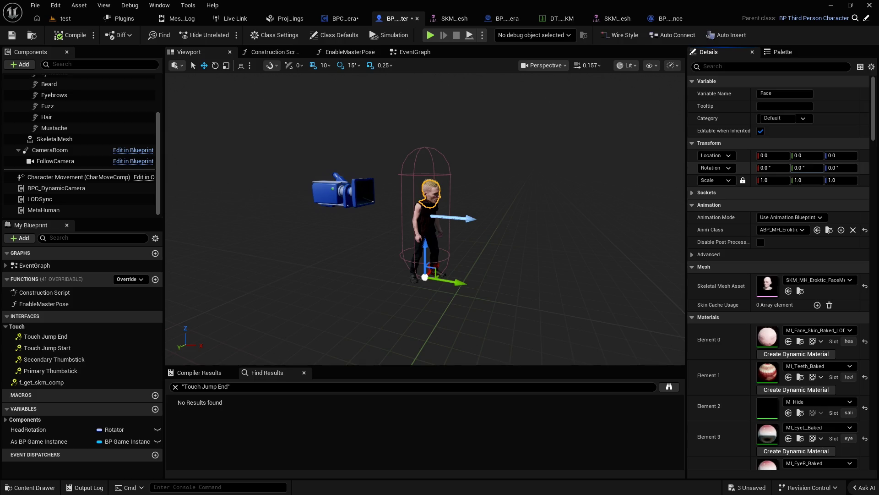
pyautogui.moveTo(805, 167); pyautogui.dragTo(818, 179)
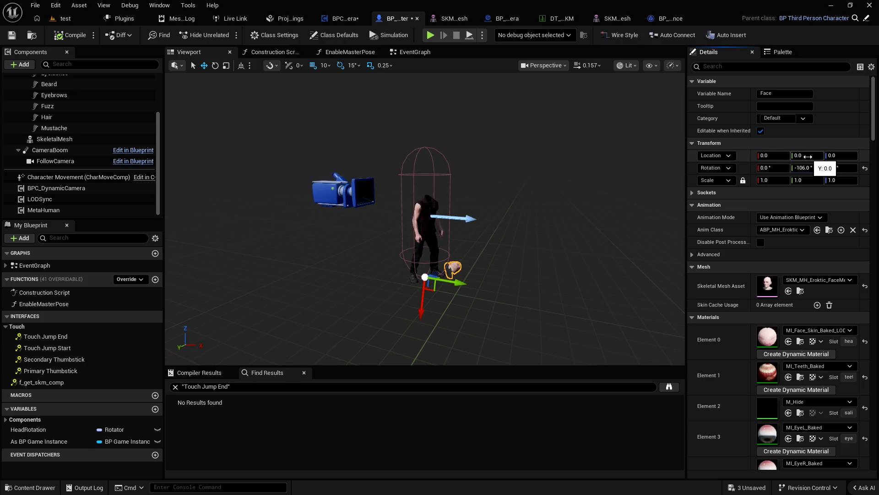
pyautogui.hotkey('ctrl', 'z')
pyautogui.moveTo(808, 156); pyautogui.dragTo(841, 156)
pyautogui.hotkey('ctrl', 'z')
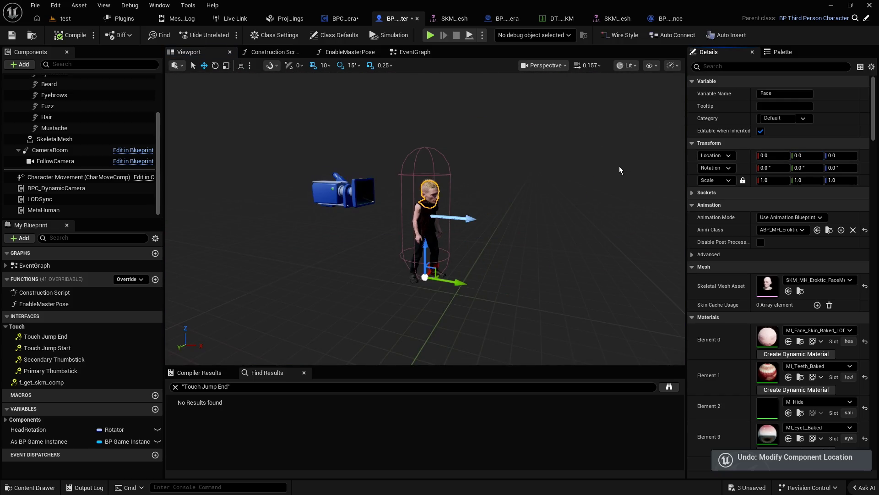
pyautogui.click(585, 153)
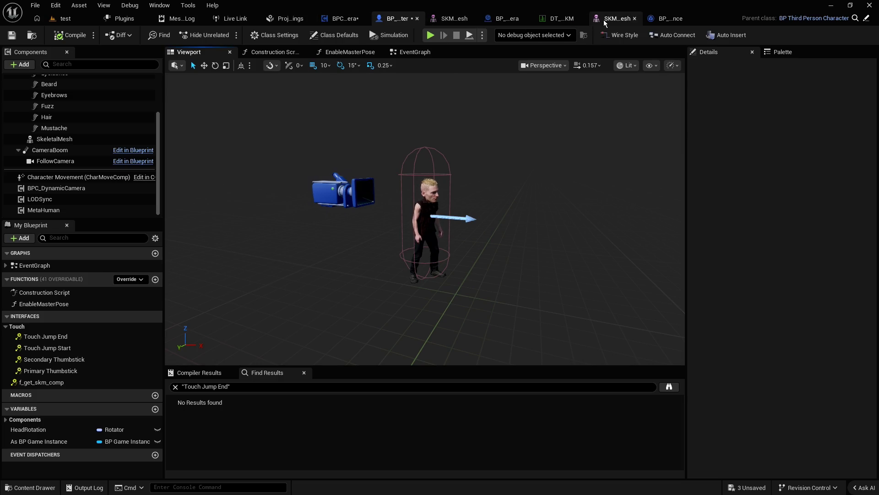
# Step: Set the cone direction to Y 1.0 and Z 0.0 in BPC_DynamicCamera
pyautogui.click(344, 21)
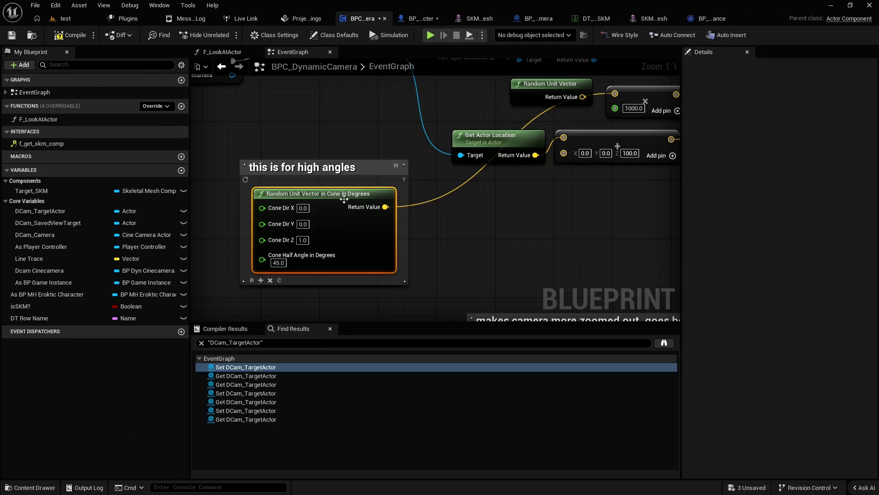
pyautogui.click(303, 224)
pyautogui.write('1')
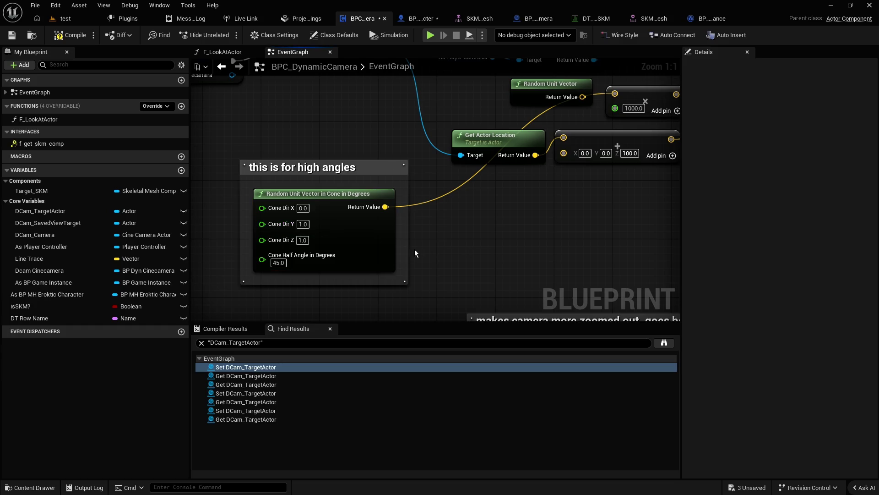
pyautogui.press('Tab')
pyautogui.write('0')
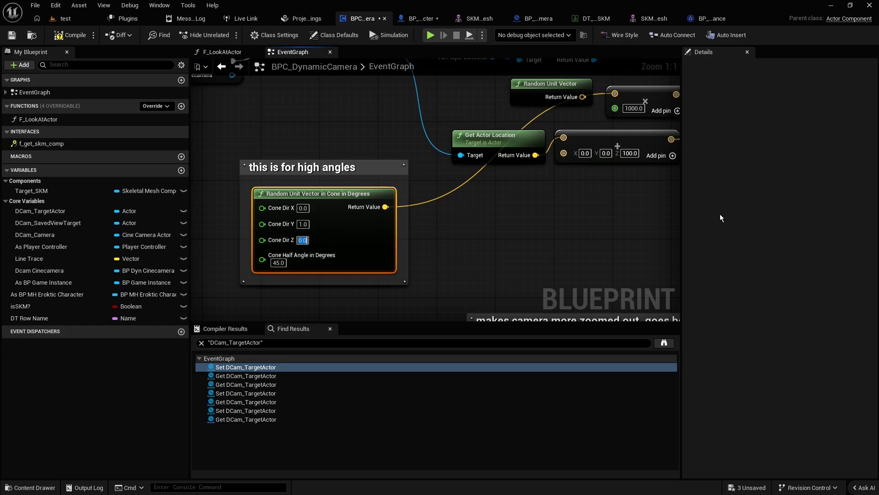
pyautogui.click(591, 215)
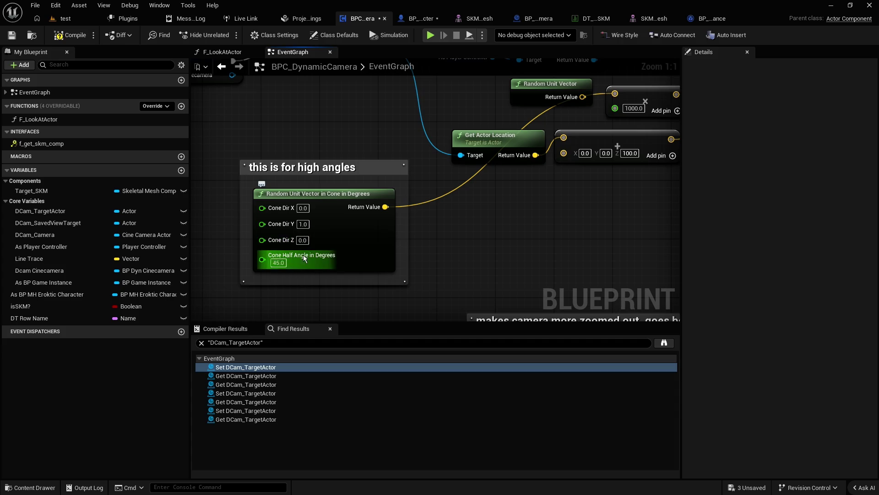
# Step: Set the Sphere Trace By Channel's Draw Debug Type to For Duration
pyautogui.scroll(-2, 541, 204)
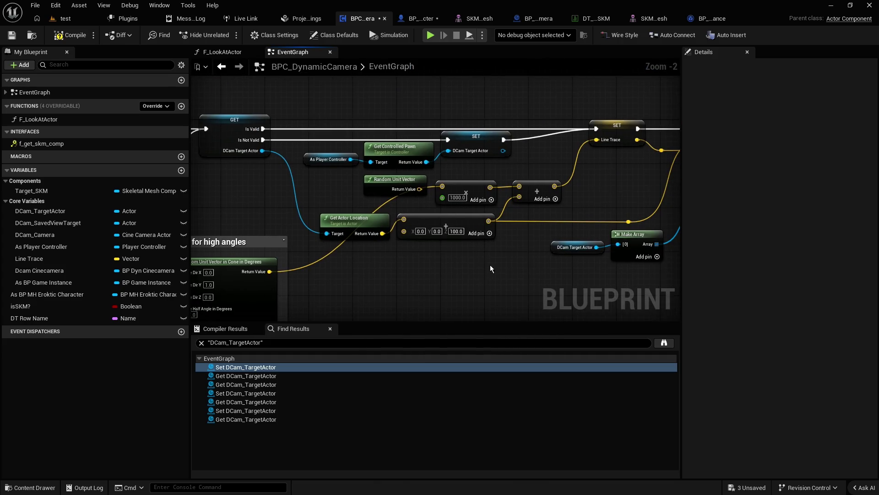
pyautogui.scroll(2, 499, 270)
pyautogui.click(454, 226)
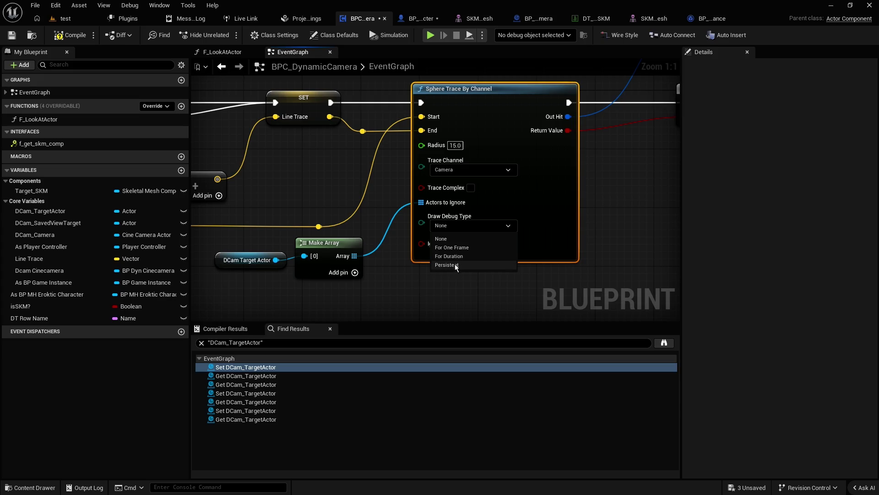
pyautogui.click(466, 256)
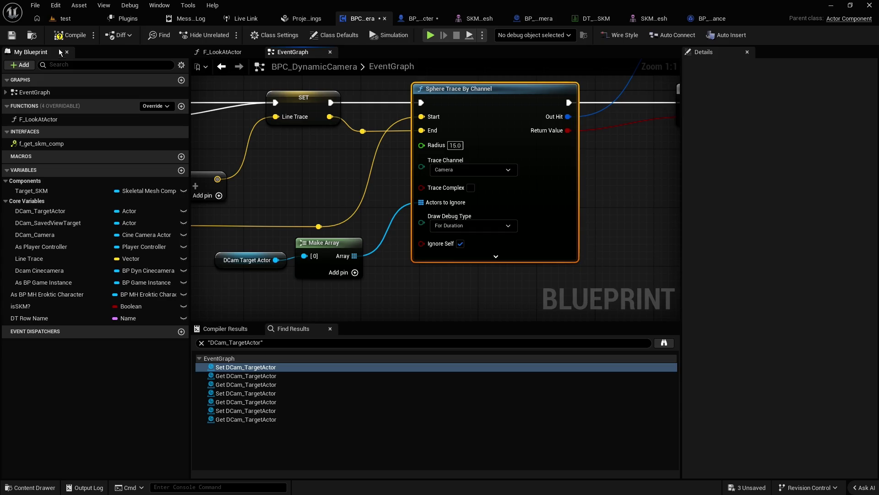
# Step: Compile the blueprint, return to the test level and Save All
pyautogui.click(12, 36)
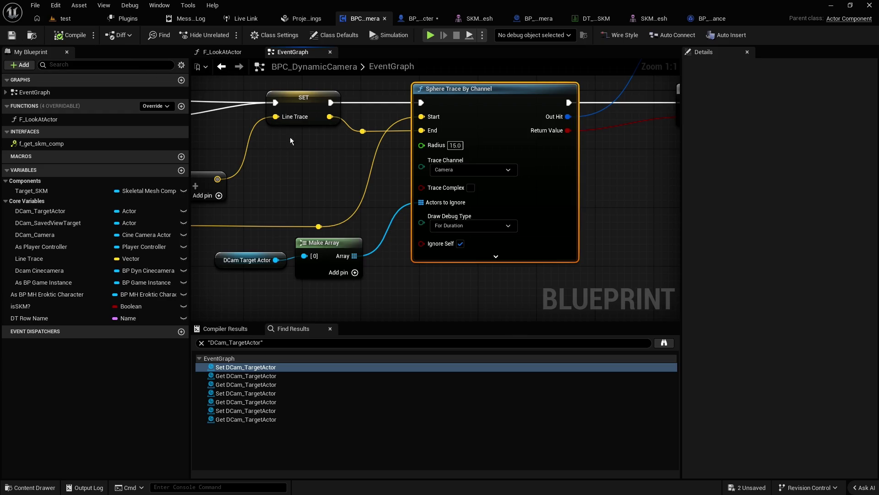
pyautogui.click(66, 18)
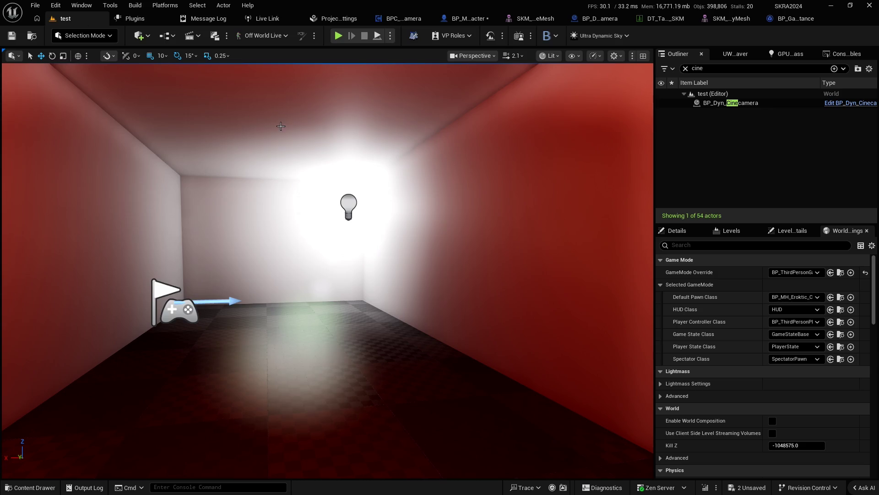
pyautogui.click(35, 6)
pyautogui.click(59, 134)
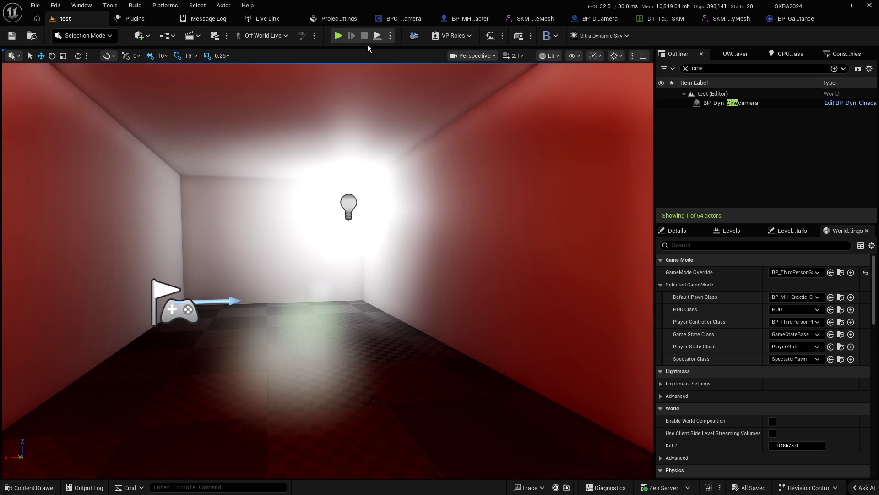
pyautogui.click(340, 39)
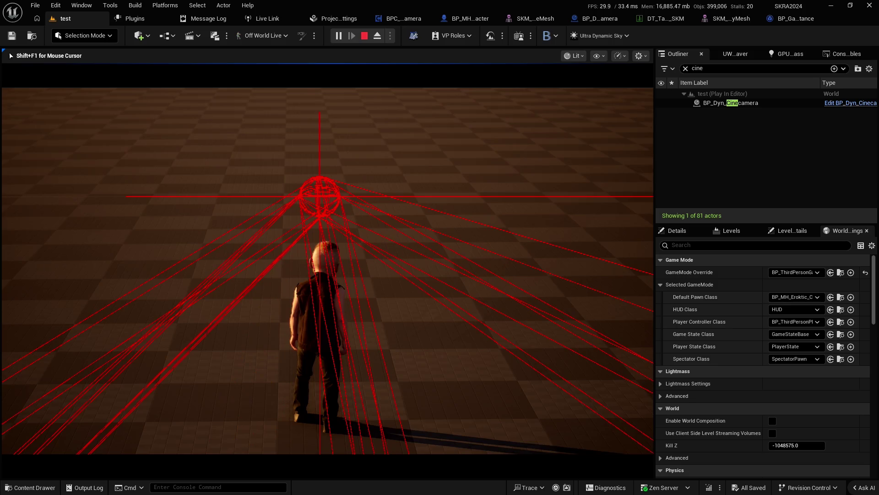
pyautogui.press('Escape')
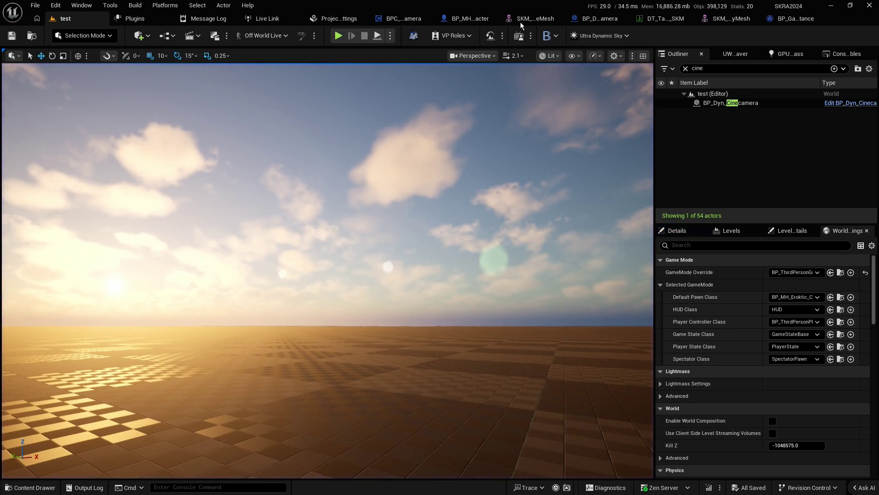
# Step: Set the high-angle cone's Cone Dir Y to -1.0, then compile and save BPC_DynamicCamera
pyautogui.click(398, 19)
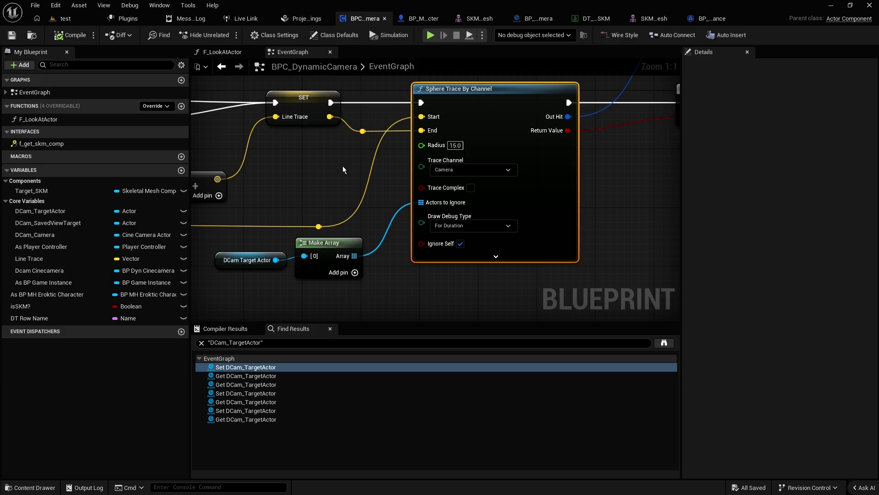
pyautogui.scroll(-4, 313, 179)
pyautogui.scroll(4, 289, 236)
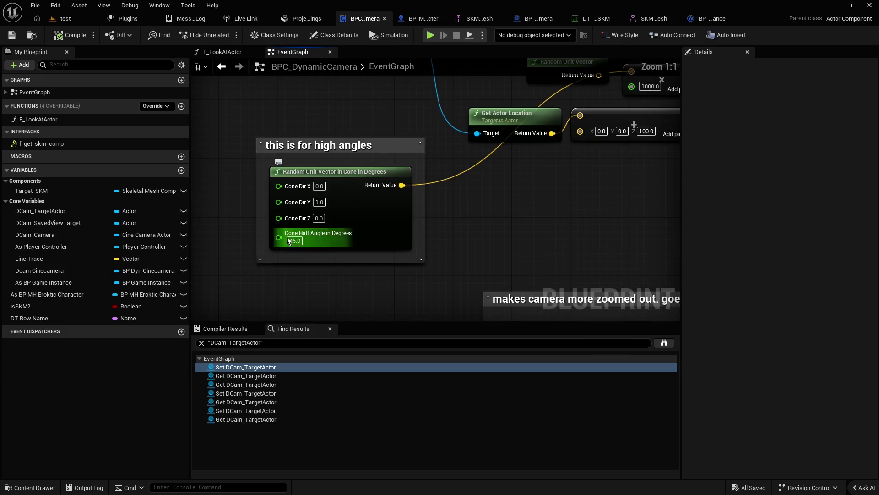
pyautogui.click(320, 202)
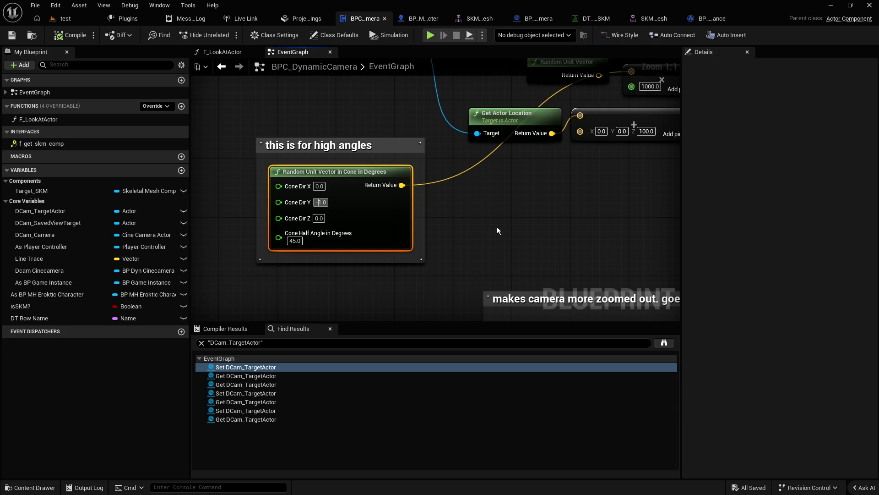
pyautogui.click(506, 229)
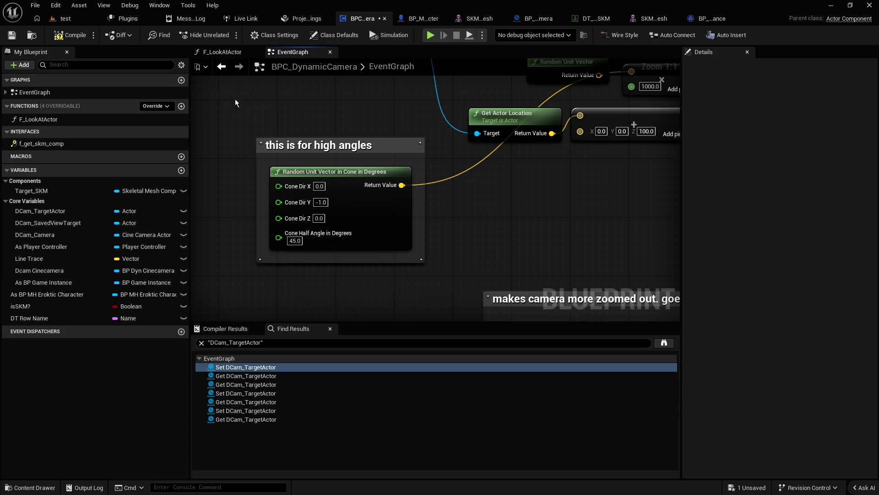
pyautogui.click(68, 37)
pyautogui.click(14, 37)
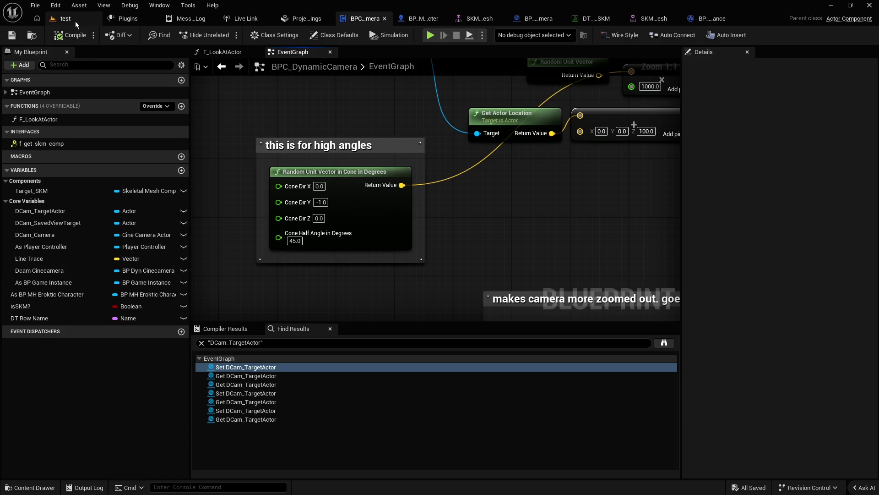
# Step: Play-test the test level, walking the character forward out of the corridor
pyautogui.click(74, 20)
pyautogui.click(338, 37)
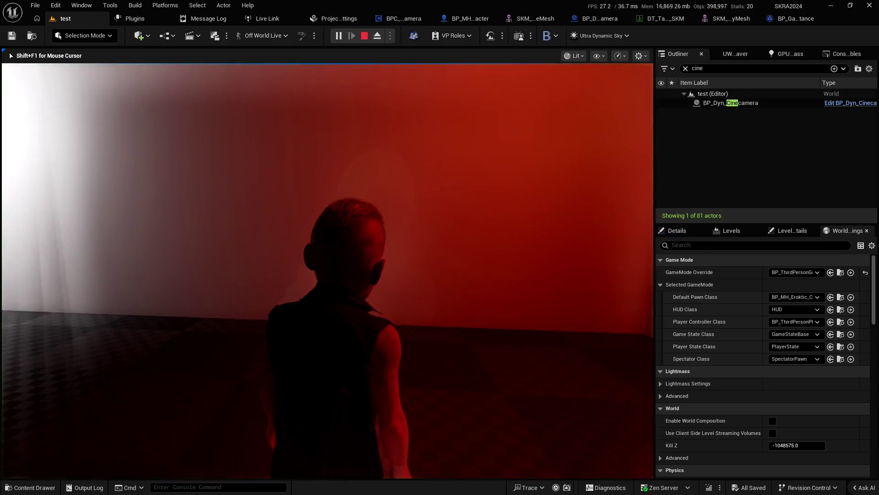
pyautogui.press('w')
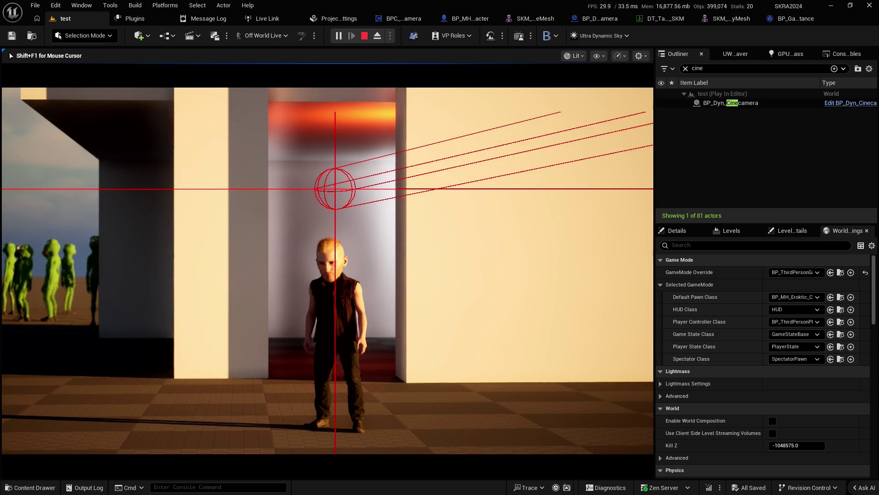
pyautogui.press('Escape')
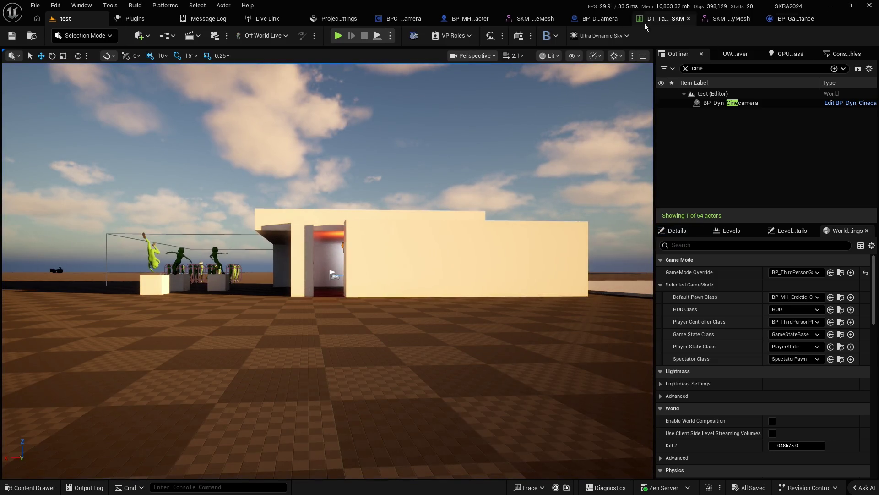
pyautogui.click(402, 23)
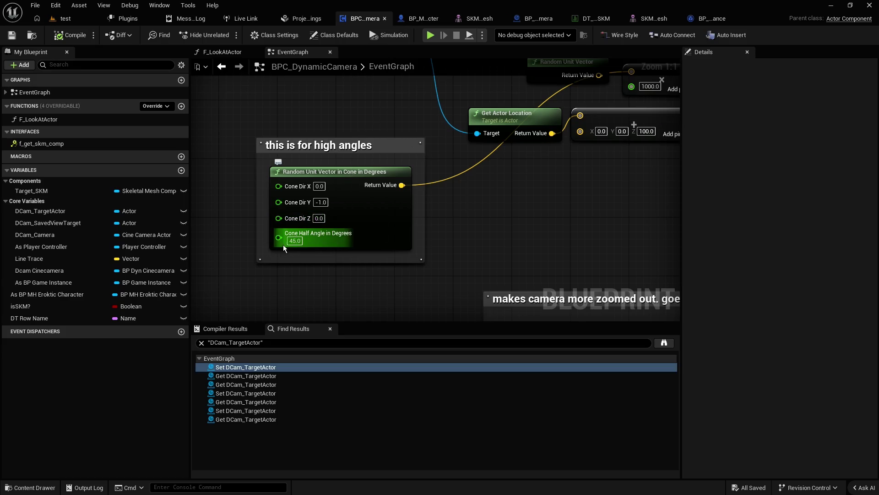
# Step: Duplicate the vector Add node as a spare at 100, set the upper node's Z to 0, and compile
pyautogui.moveTo(537, 194)
pyautogui.mouseDown()
pyautogui.moveTo(418, 257)
pyautogui.moveTo(412, 284)
pyautogui.moveTo(379, 296)
pyautogui.mouseUp()
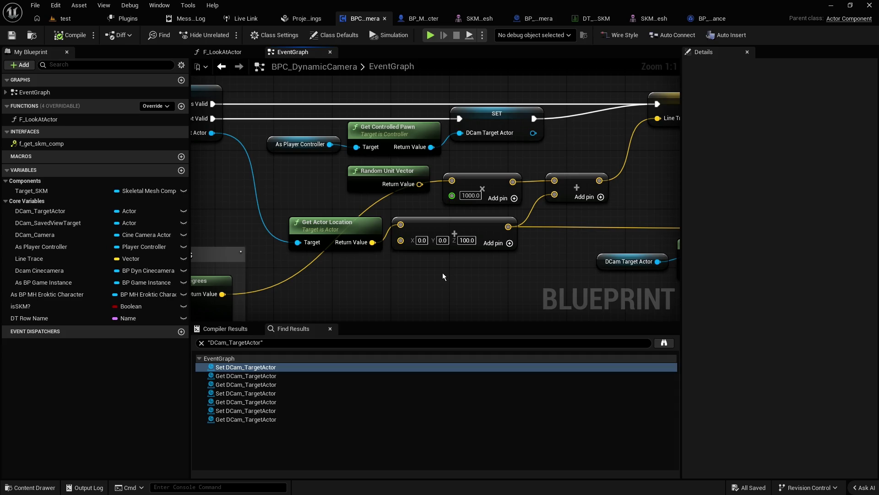
pyautogui.click(467, 240)
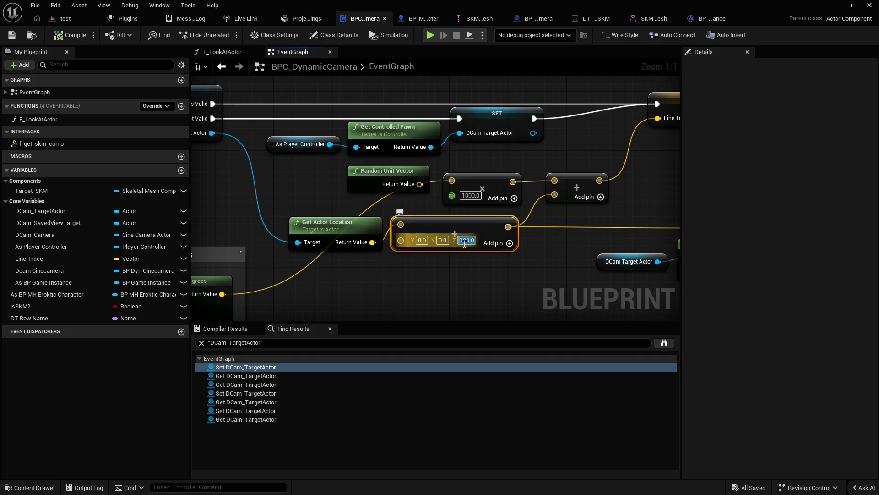
pyautogui.write('0')
pyautogui.press('Return')
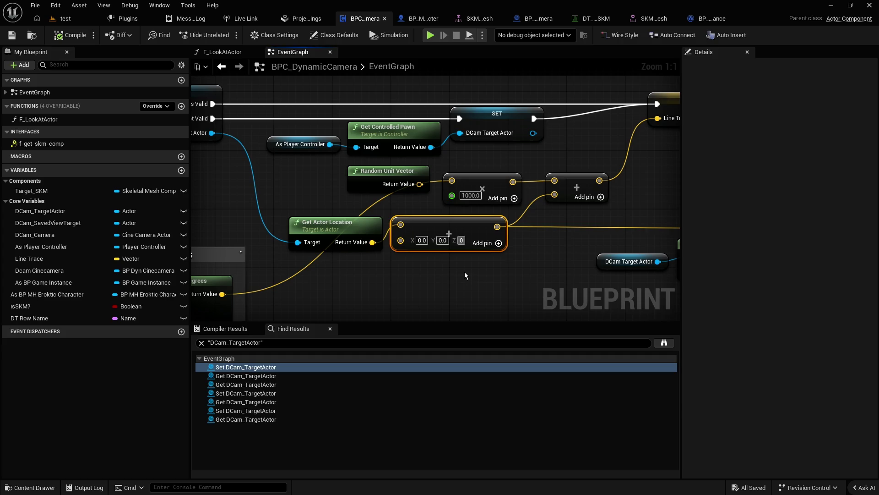
pyautogui.hotkey('ctrl', 'z')
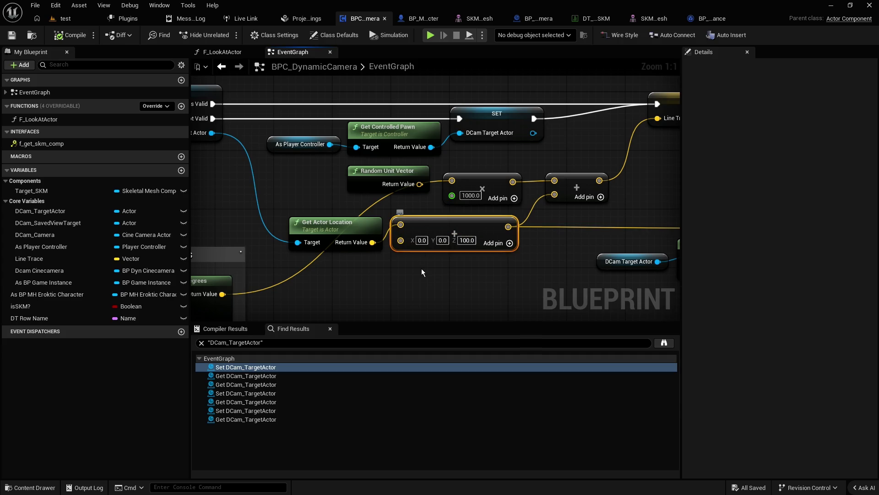
pyautogui.hotkey('ctrl', 'd')
pyautogui.click(467, 240)
pyautogui.write('0')
pyautogui.press('Return')
pyautogui.click(383, 279)
pyautogui.click(56, 36)
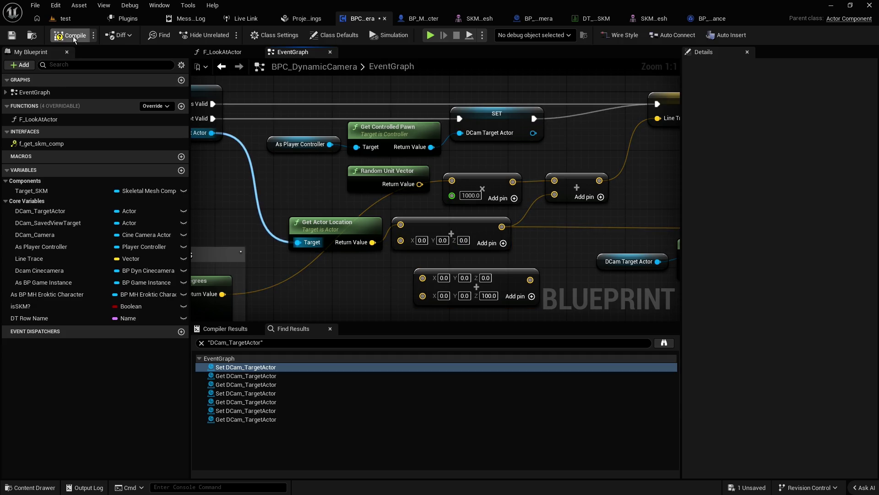
# Step: Play-test the test level, walking the character toward the camera
pyautogui.click(64, 18)
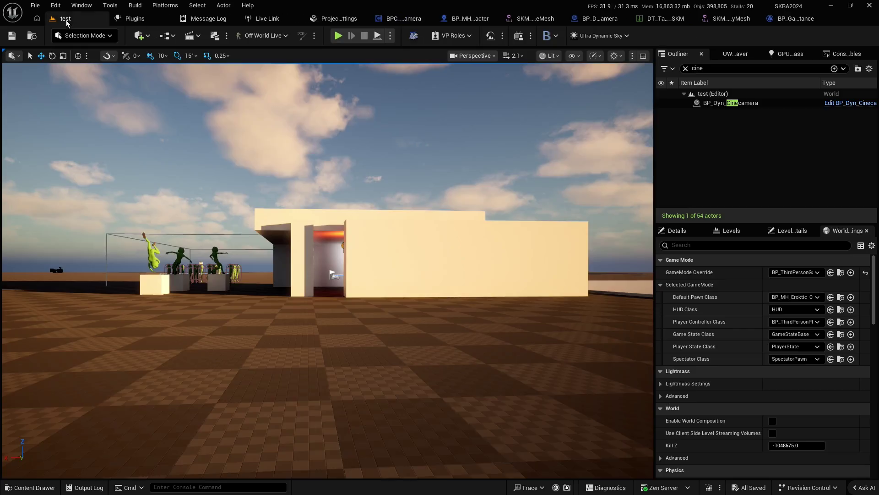
pyautogui.hotkey('alt', 'p')
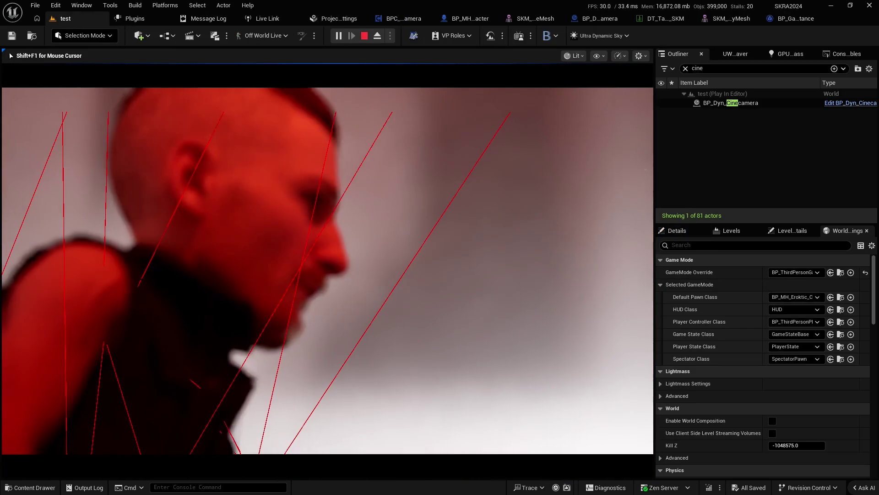
pyautogui.press('s')
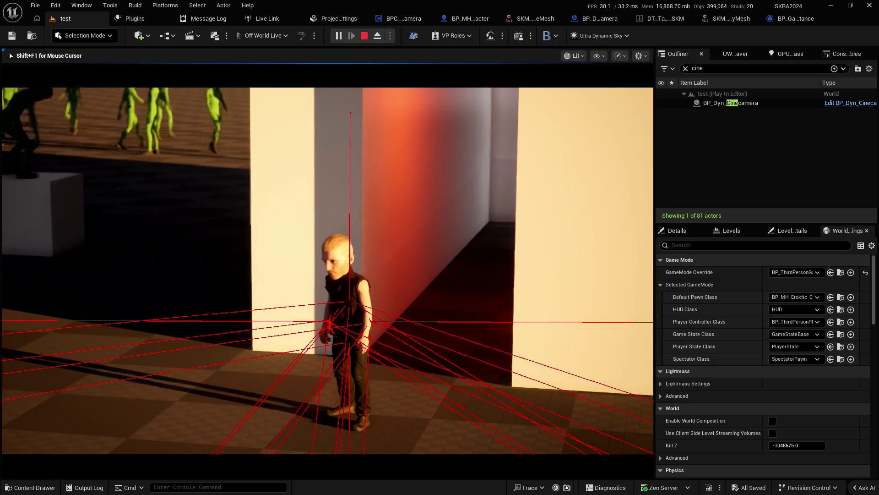
pyautogui.press('Escape')
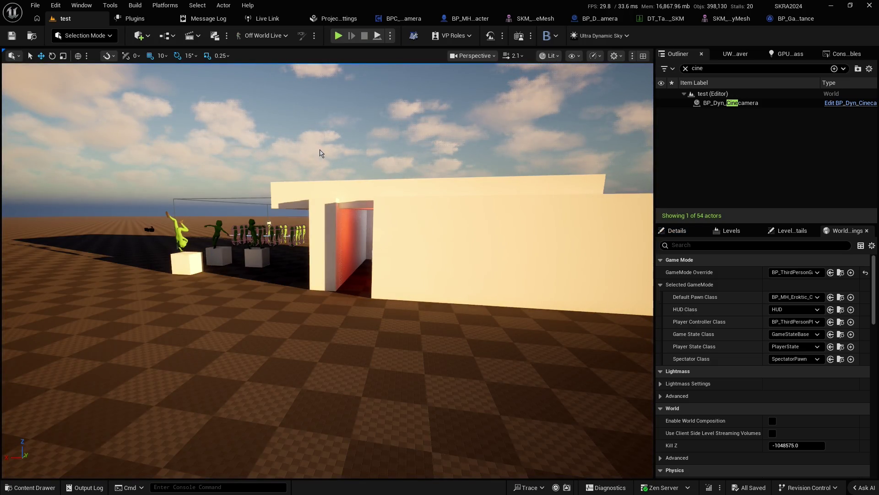
pyautogui.click(399, 18)
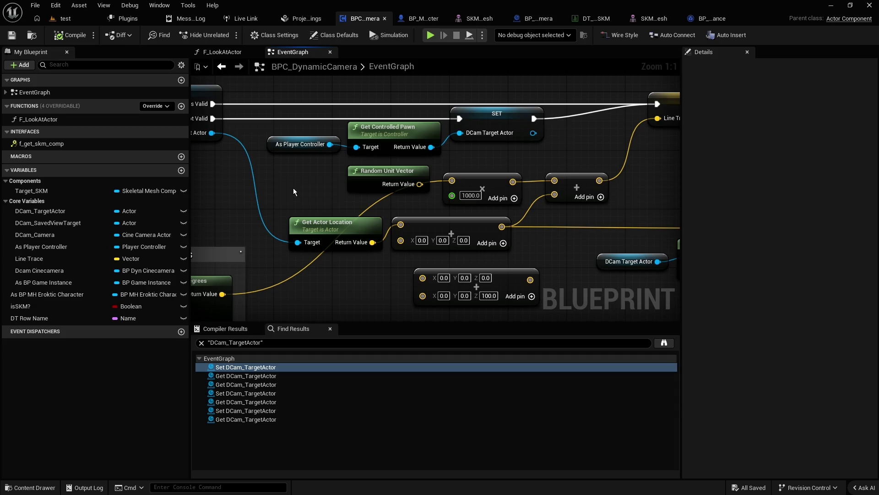
# Step: Check the DT Row Name variable's default and locate the data-table row lookup in the graph
pyautogui.scroll(-3, 379, 152)
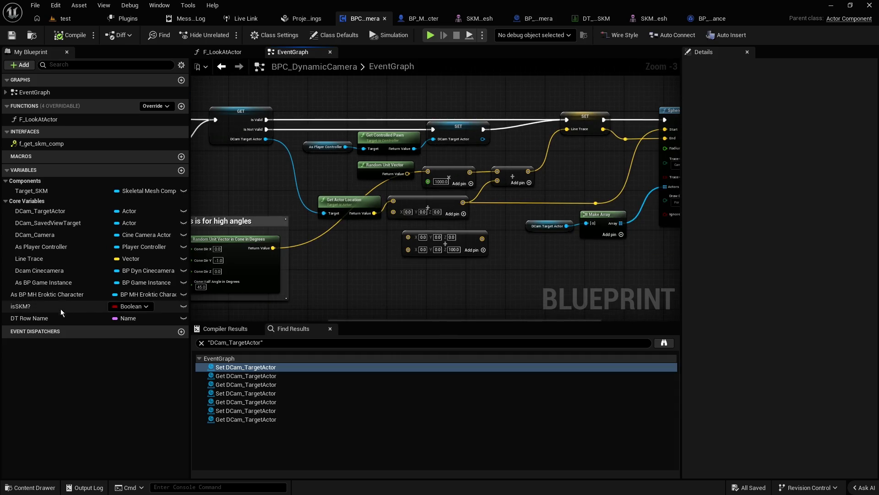
pyautogui.click(33, 320)
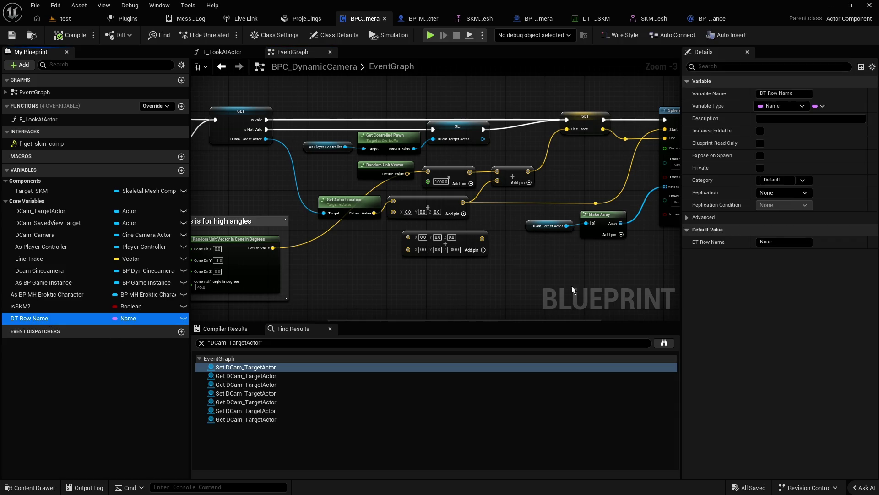
pyautogui.moveTo(625, 278); pyautogui.dragTo(365, 262)
pyautogui.moveTo(568, 181)
pyautogui.mouseDown()
pyautogui.moveTo(369, 236)
pyautogui.moveTo(440, 226)
pyautogui.moveTo(283, 234)
pyautogui.moveTo(581, 185)
pyautogui.mouseUp()
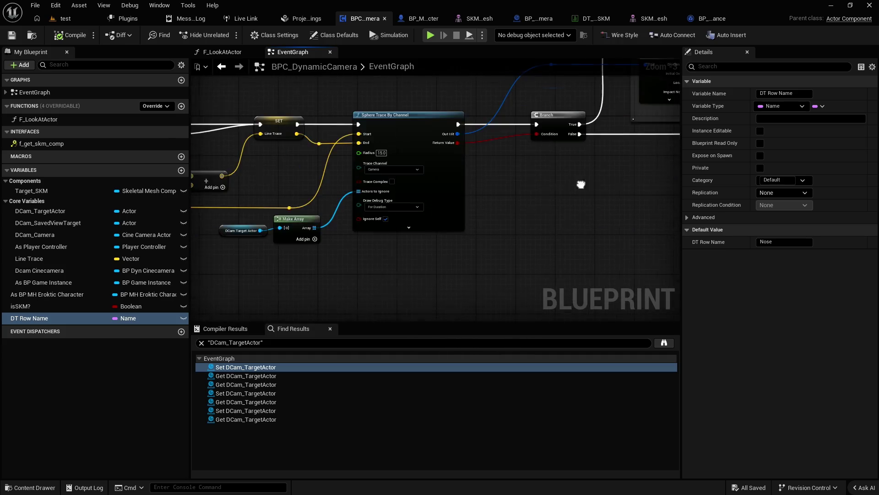
pyautogui.scroll(-5, 374, 213)
pyautogui.scroll(4, 434, 152)
pyautogui.moveTo(337, 159)
pyautogui.mouseDown()
pyautogui.moveTo(414, 119)
pyautogui.moveTo(252, 130)
pyautogui.moveTo(315, 132)
pyautogui.moveTo(391, 192)
pyautogui.moveTo(495, 187)
pyautogui.mouseUp()
pyautogui.moveTo(390, 192)
pyautogui.mouseDown()
pyautogui.moveTo(317, 183)
pyautogui.moveTo(444, 150)
pyautogui.moveTo(364, 151)
pyautogui.moveTo(592, 125)
pyautogui.mouseUp()
pyautogui.scroll(-1, 443, 149)
pyautogui.scroll(-6, 592, 126)
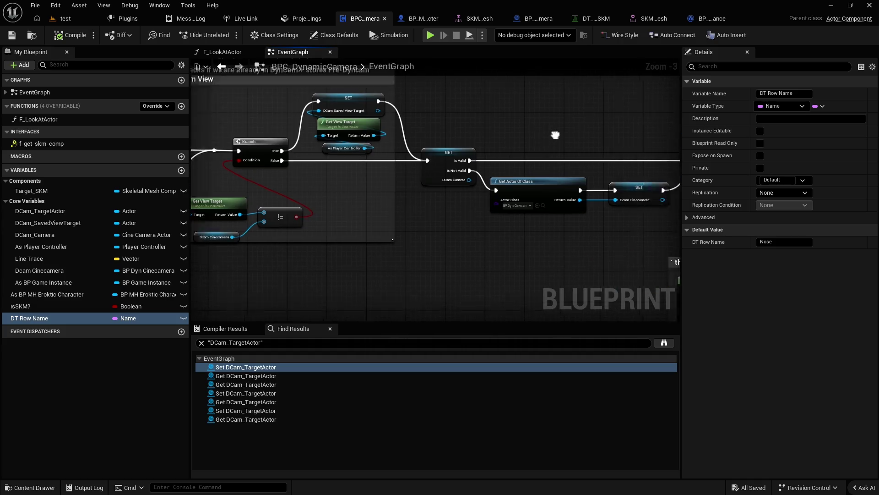
pyautogui.scroll(8, 566, 117)
pyautogui.moveTo(256, 137); pyautogui.dragTo(391, 119)
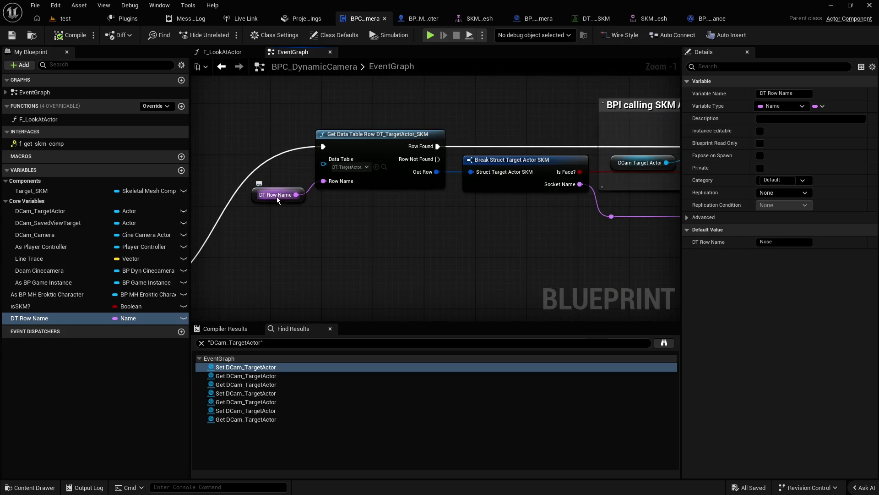
# Step: Disconnect DT Row Name from Get Data Table Row, choose the Nose row, and save
pyautogui.click(262, 196)
pyautogui.click(257, 212)
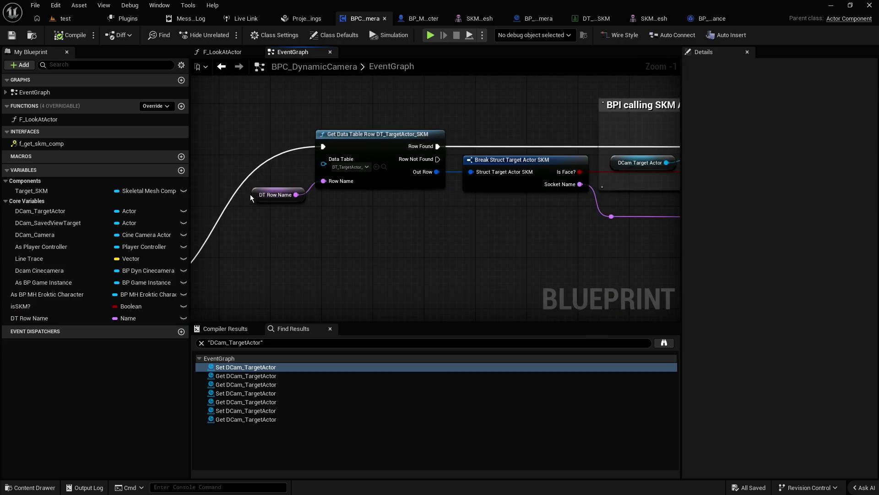
pyautogui.click(256, 195)
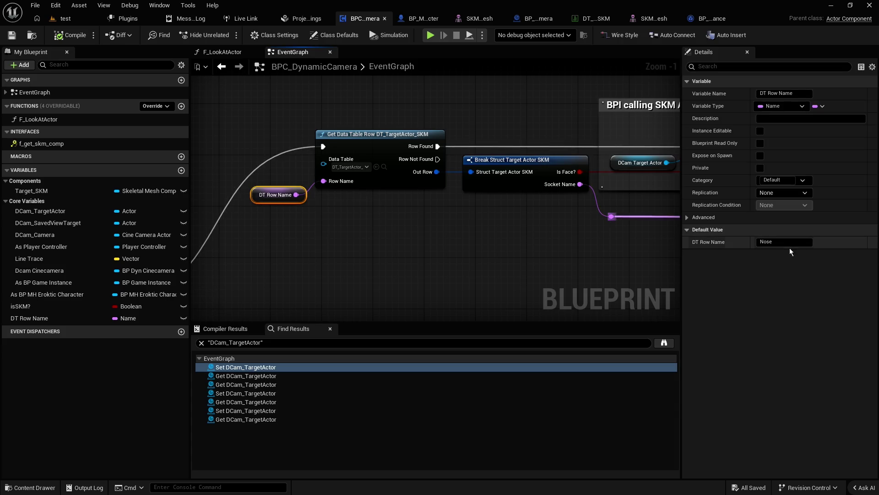
pyautogui.keyDown('alt'); pyautogui.click(312, 191); pyautogui.keyUp('alt')
pyautogui.click(365, 183)
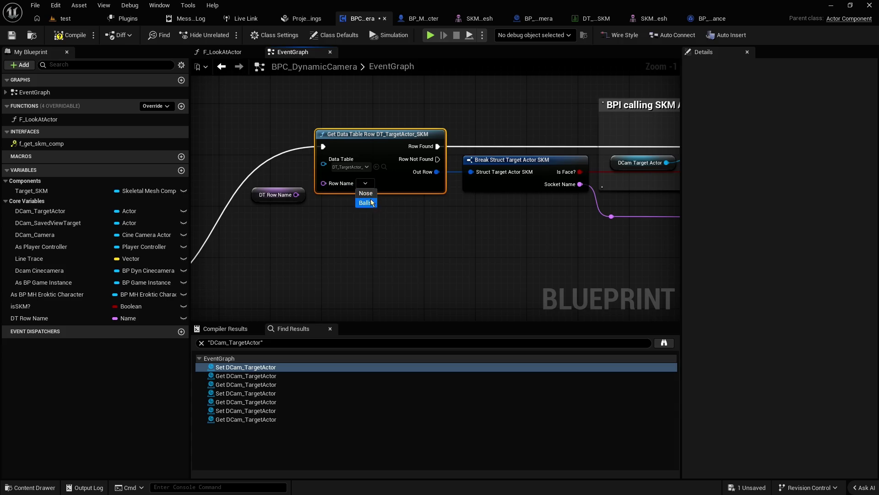
pyautogui.click(12, 36)
pyautogui.moveTo(516, 224); pyautogui.dragTo(321, 233)
pyautogui.moveTo(533, 257); pyautogui.dragTo(352, 257)
pyautogui.moveTo(425, 255); pyautogui.dragTo(300, 252)
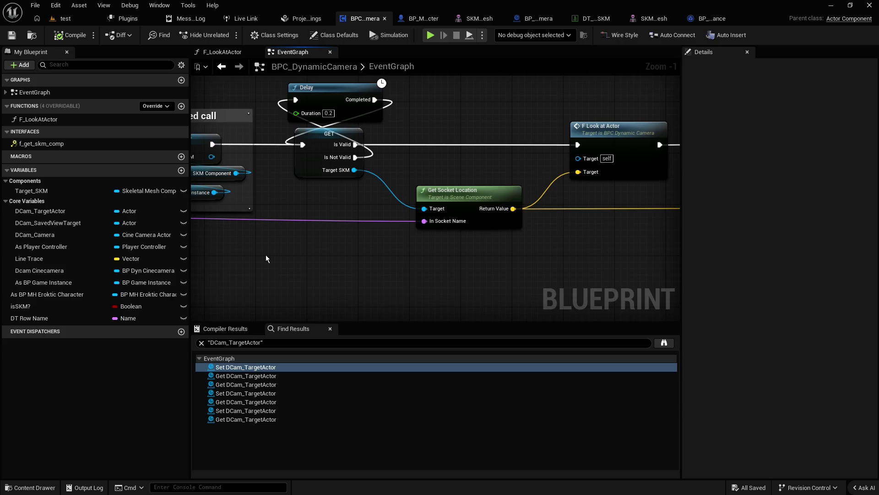
pyautogui.moveTo(266, 255); pyautogui.dragTo(524, 268)
pyautogui.click(65, 18)
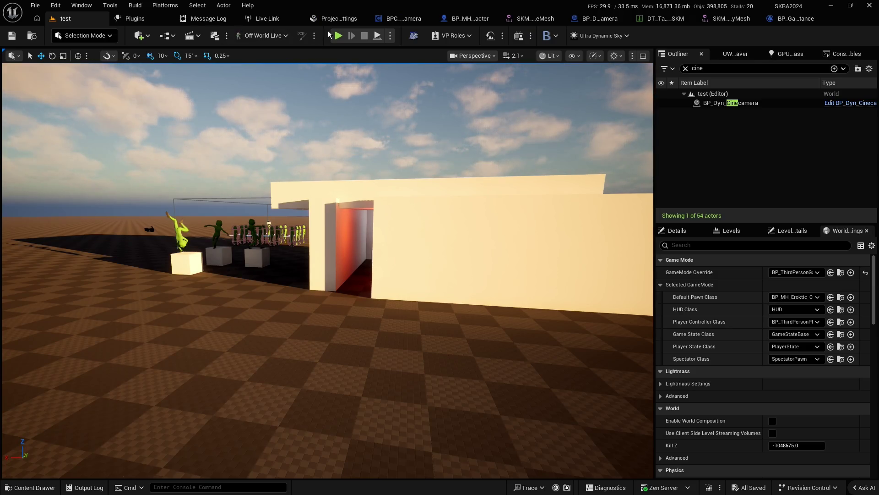
# Step: Set BP_Dyn_Cinecamera's Current Focal Length to 100, compile, and play the test level
pyautogui.click(399, 22)
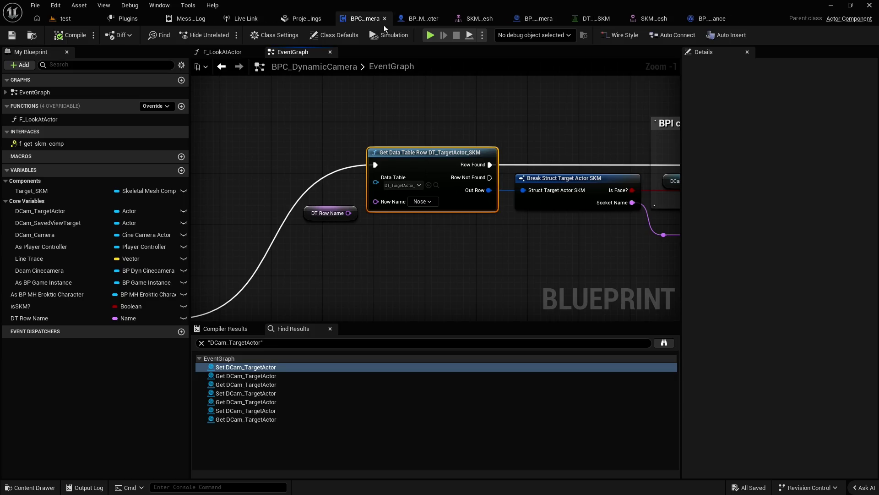
pyautogui.click(547, 20)
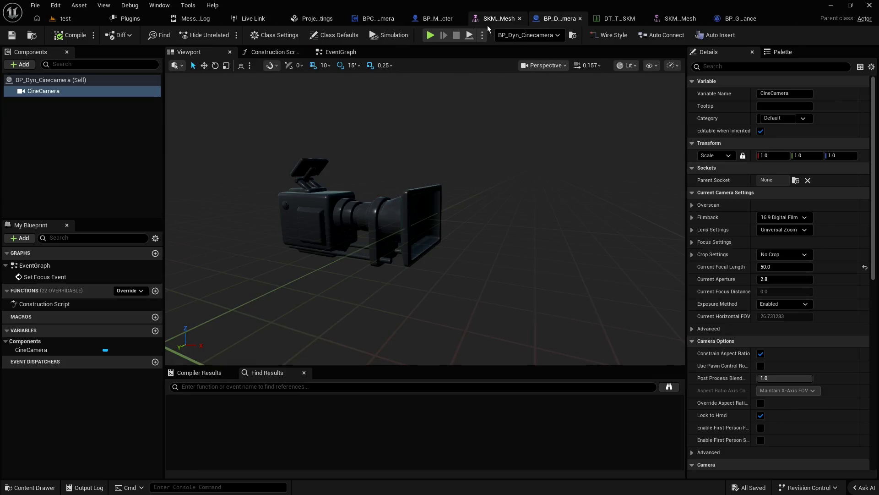
pyautogui.write('00')
pyautogui.press('Return')
pyautogui.click(69, 36)
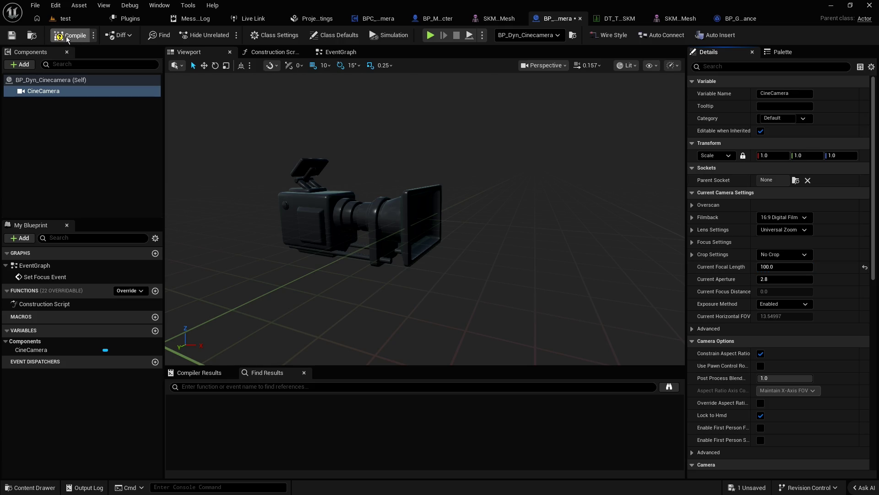
pyautogui.click(58, 23)
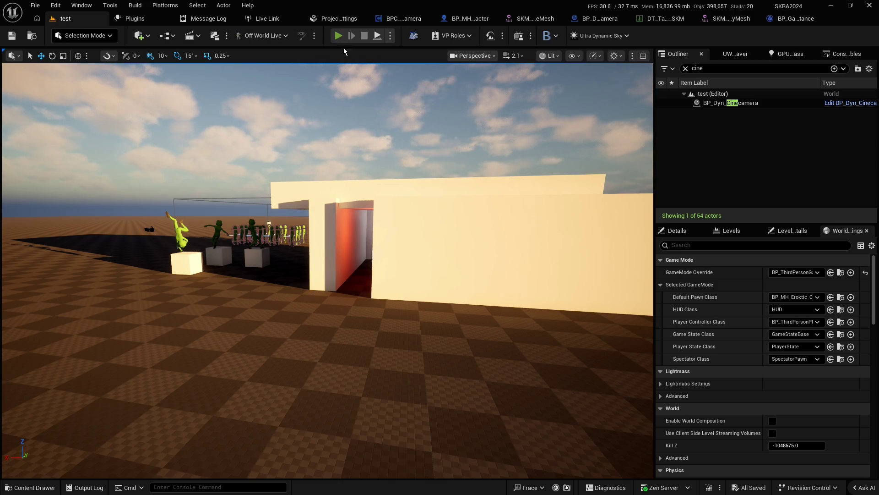
pyautogui.click(338, 36)
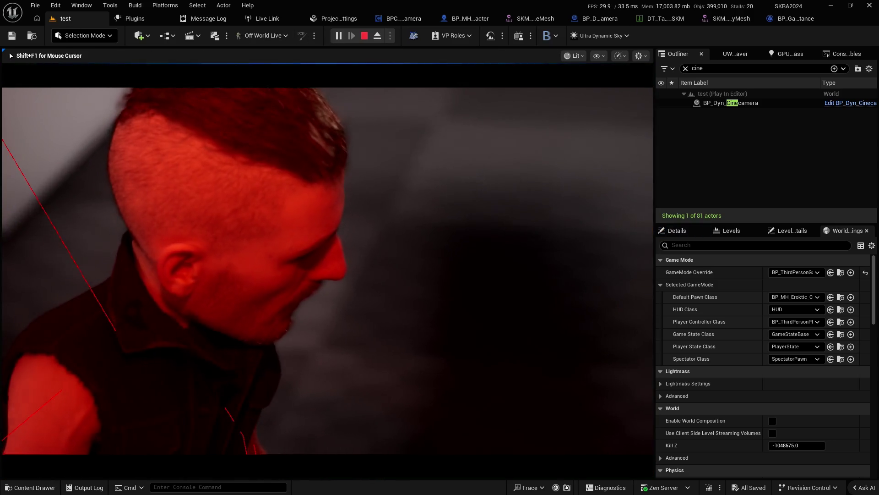